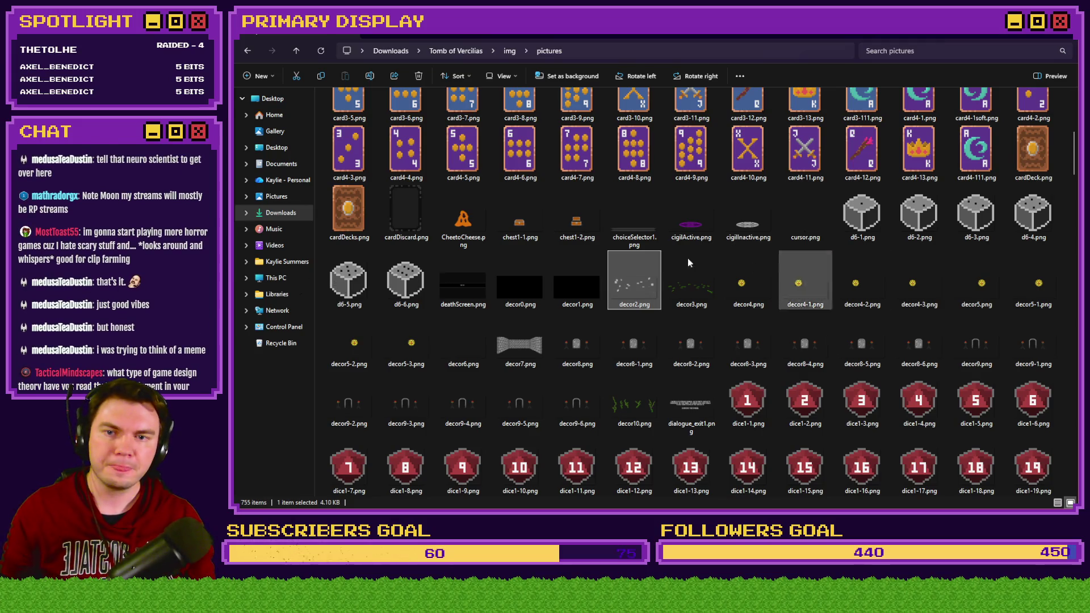
Compare decor1.png and decor2.png in the Tomb of Vercilias pictures folder
mouse_move(639, 265)
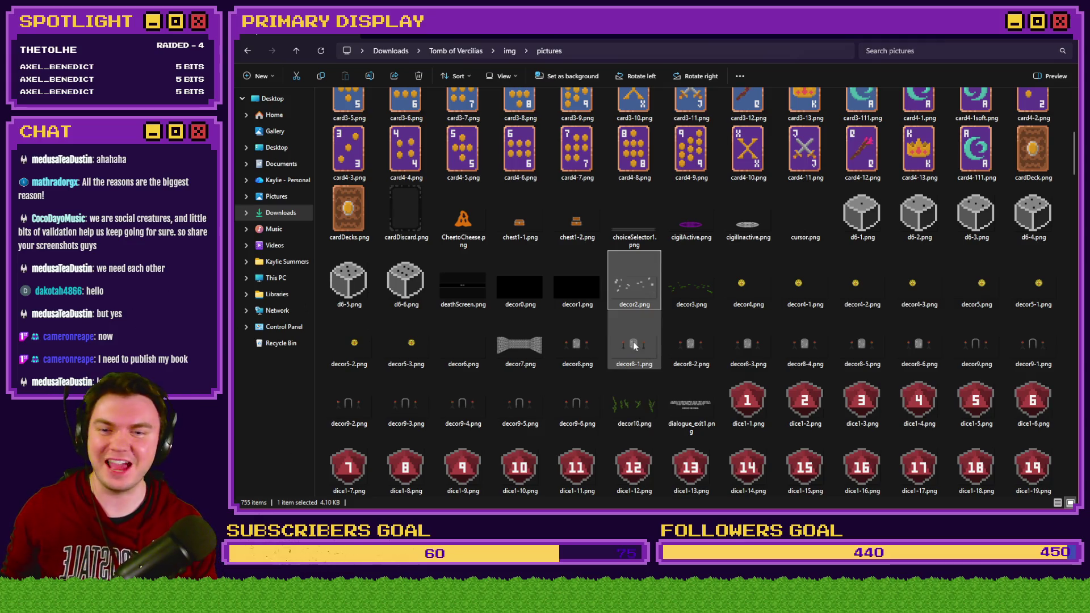
mouse_move(643, 350)
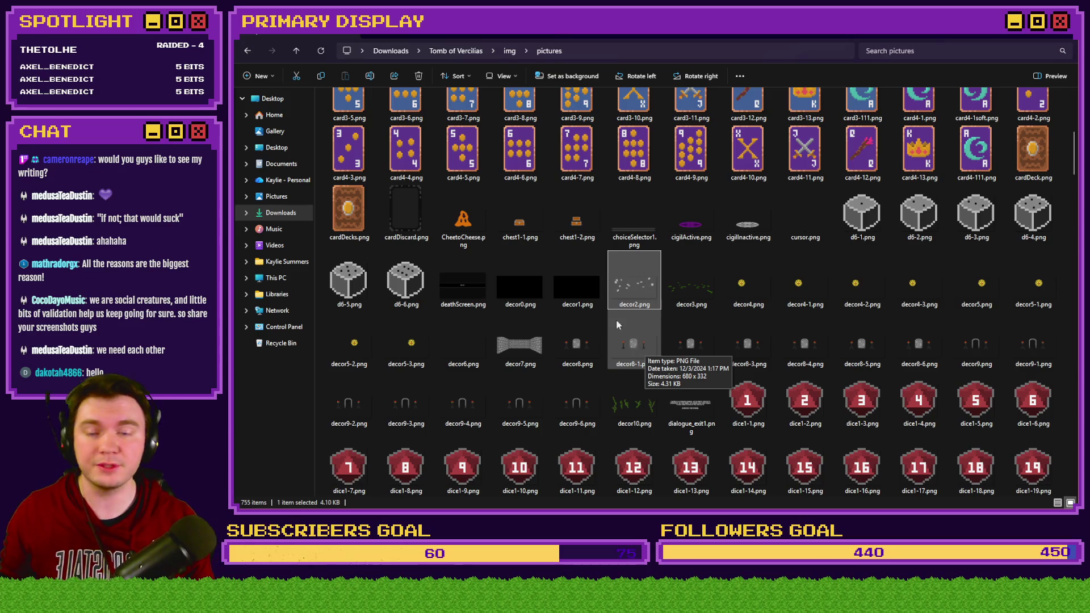
left_click(588, 278)
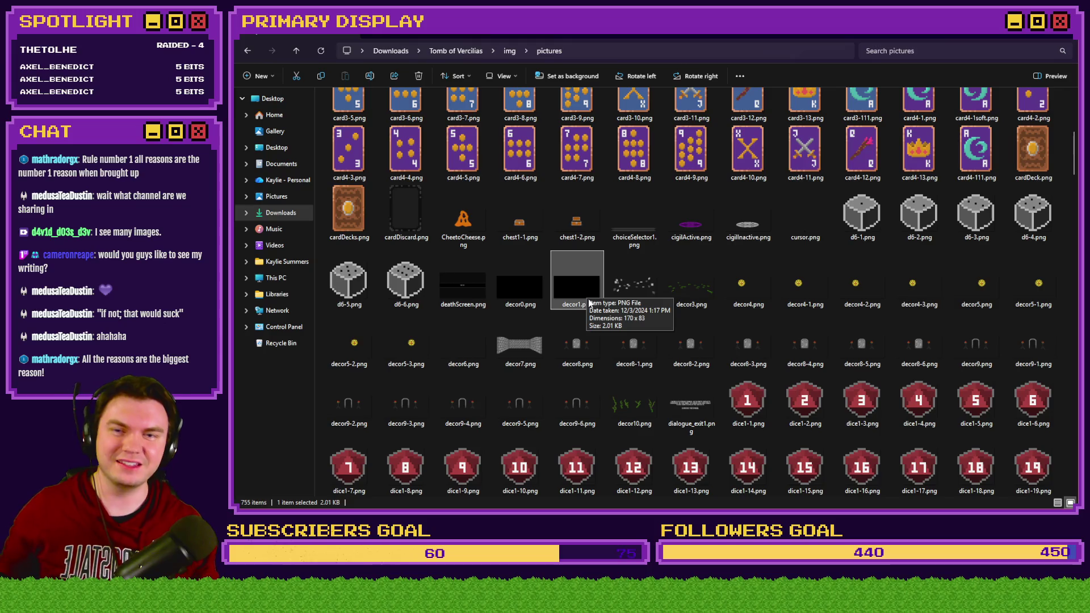
left_click(642, 307)
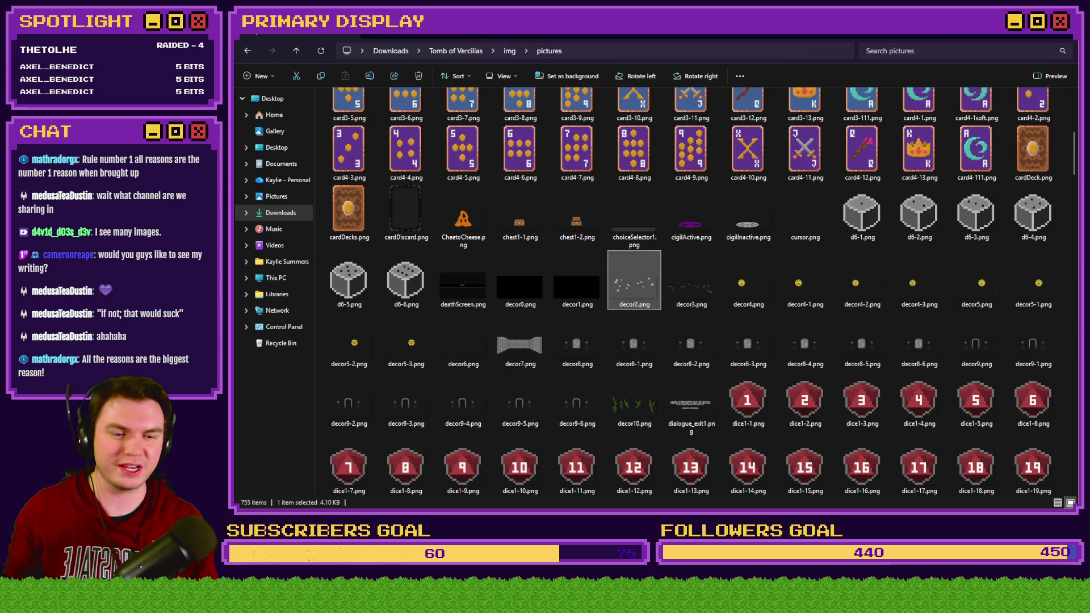
Select the //Show Decor script line in the Int/Movement event's contents
key("alt+Tab")
left_click(766, 345)
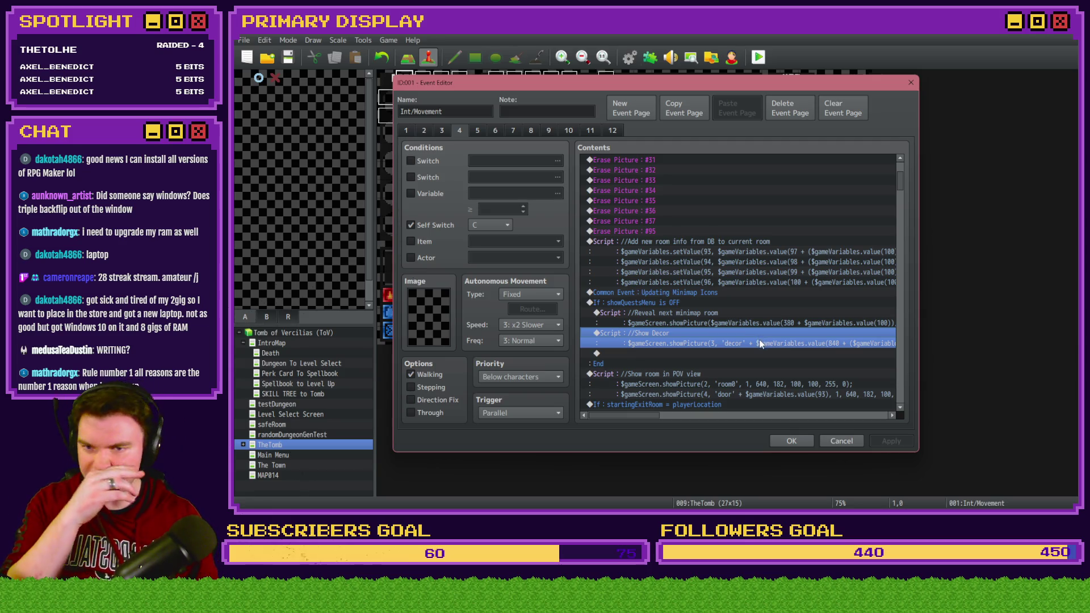
left_click(758, 311)
Open decor10.png from the img\pictures folder in Photoshop
left_click(757, 333)
key("alt+Tab")
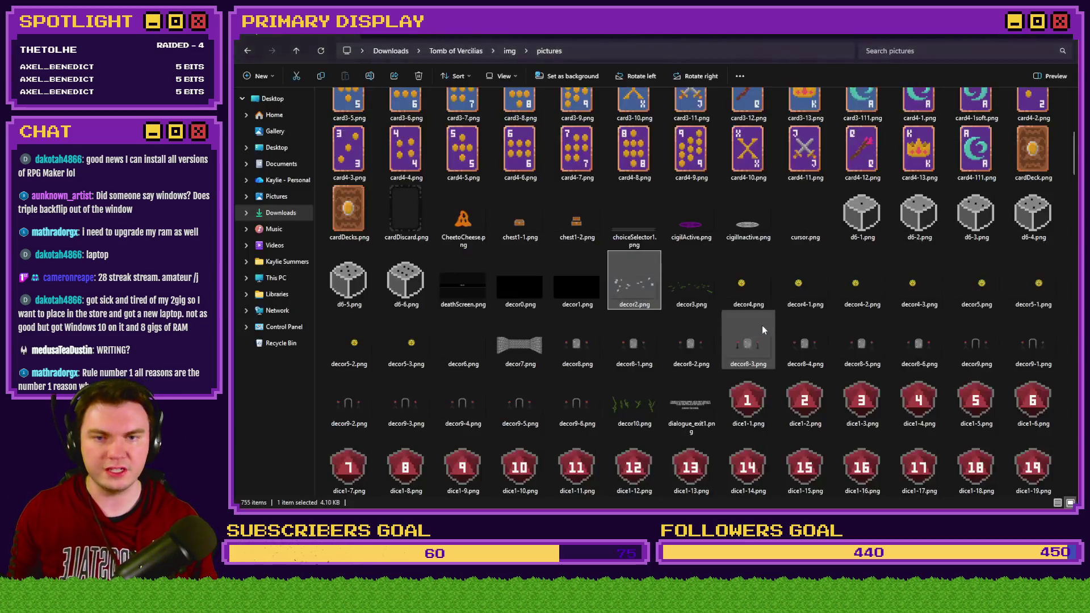
mouse_move(756, 338)
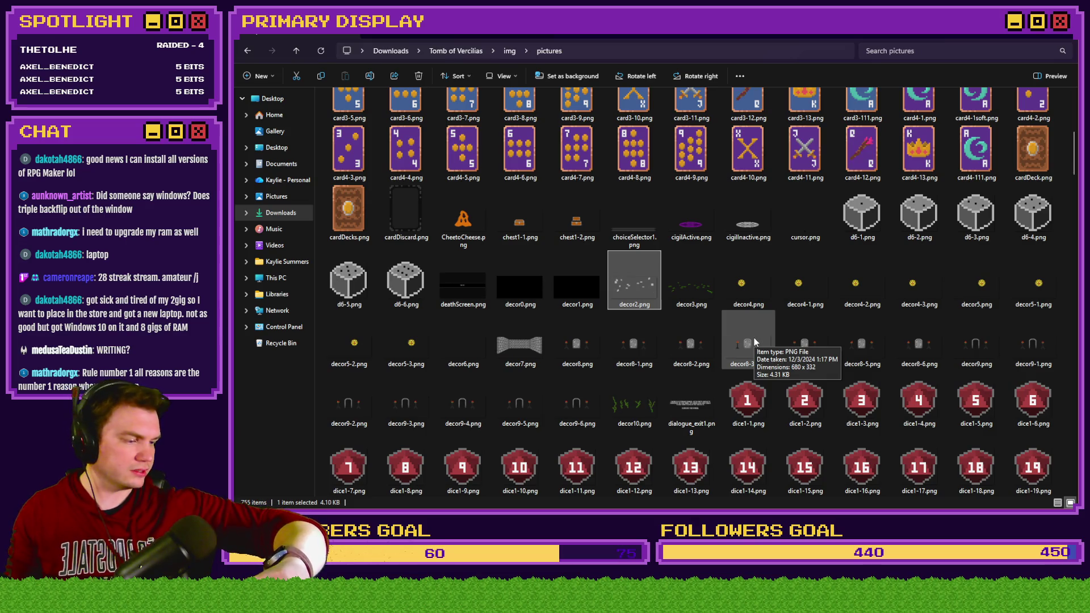
left_click(656, 405)
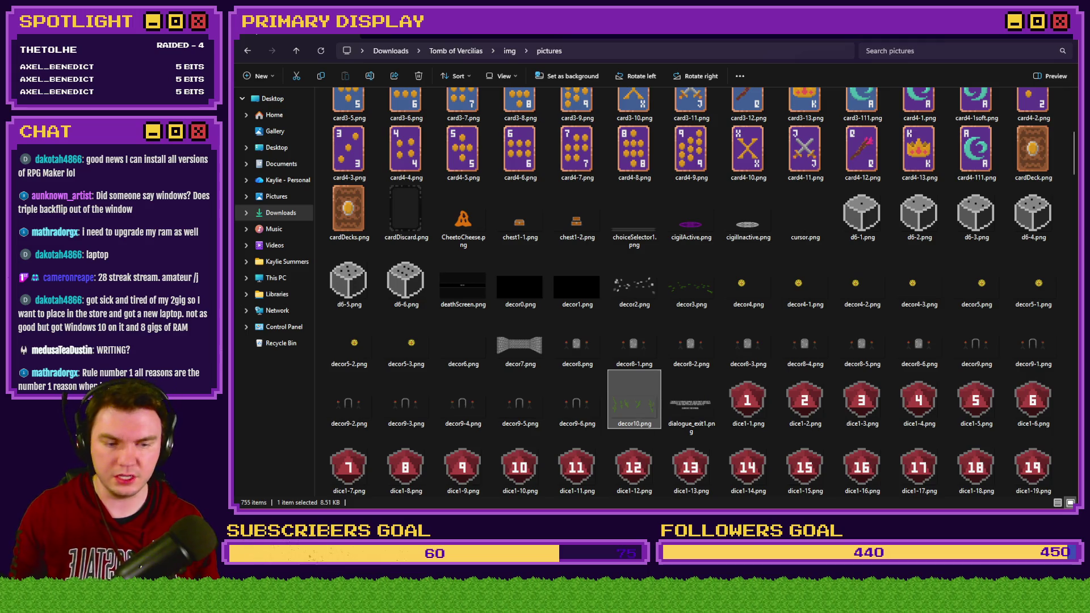
key("alt+Tab")
key("alt+Tab")
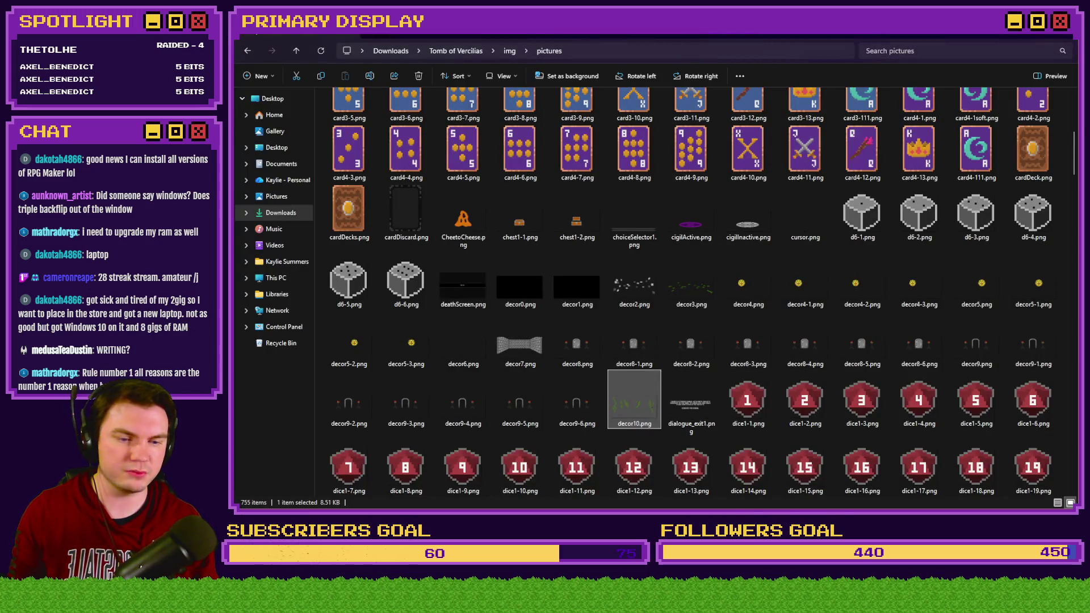
key("Return")
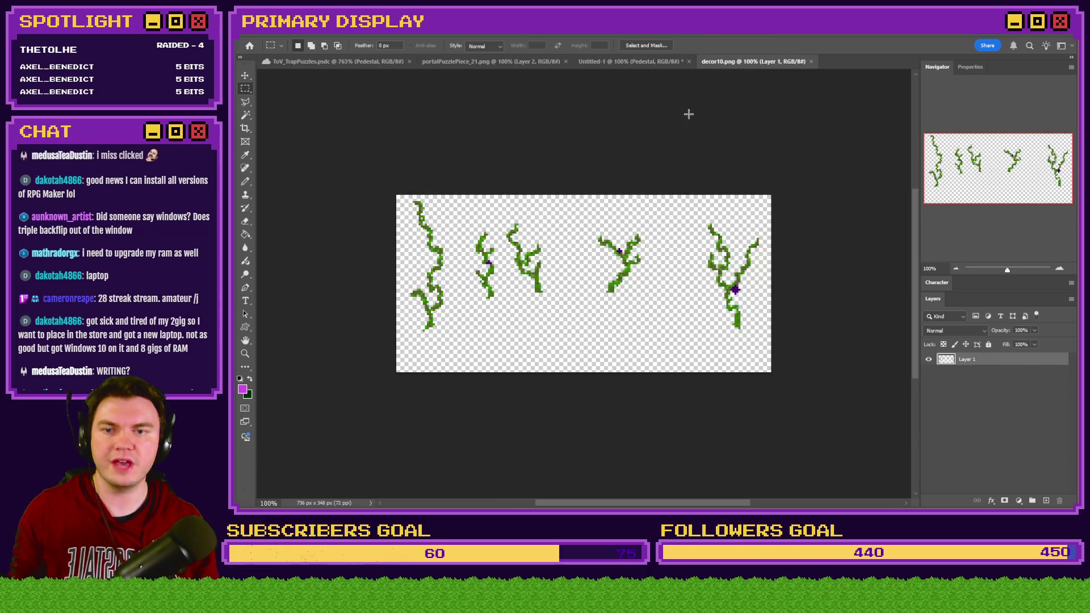
Paste the stone pedestal into decor10.png, shift it lower, and delete the vines layer
left_click(655, 63)
left_click(731, 62)
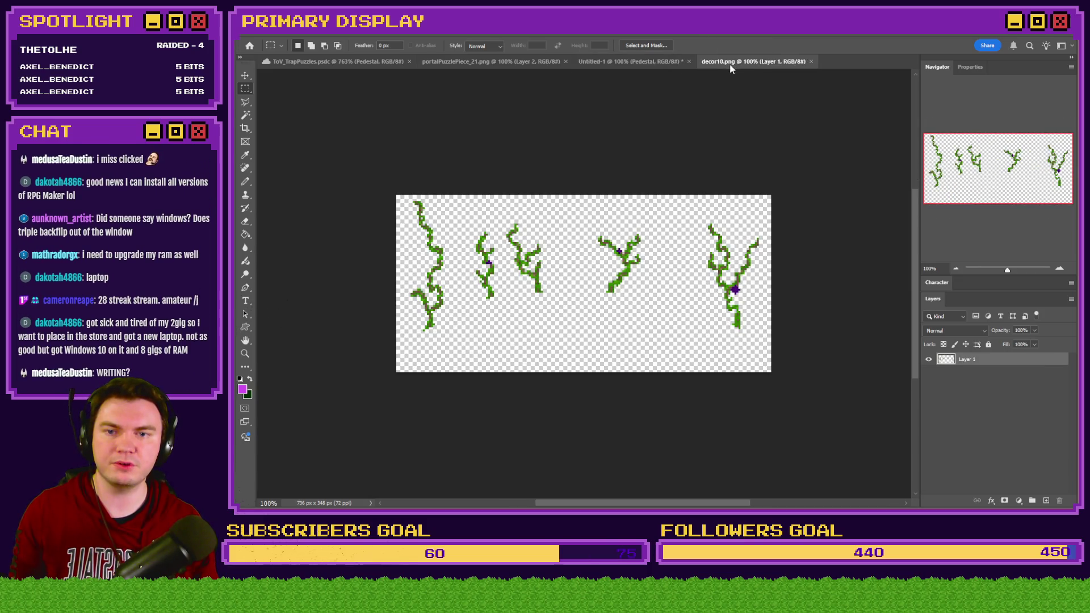
key("ctrl+v")
mouse_move(618, 271)
left_mouse_down()
mouse_move(617, 284)
mouse_move(619, 274)
left_mouse_up()
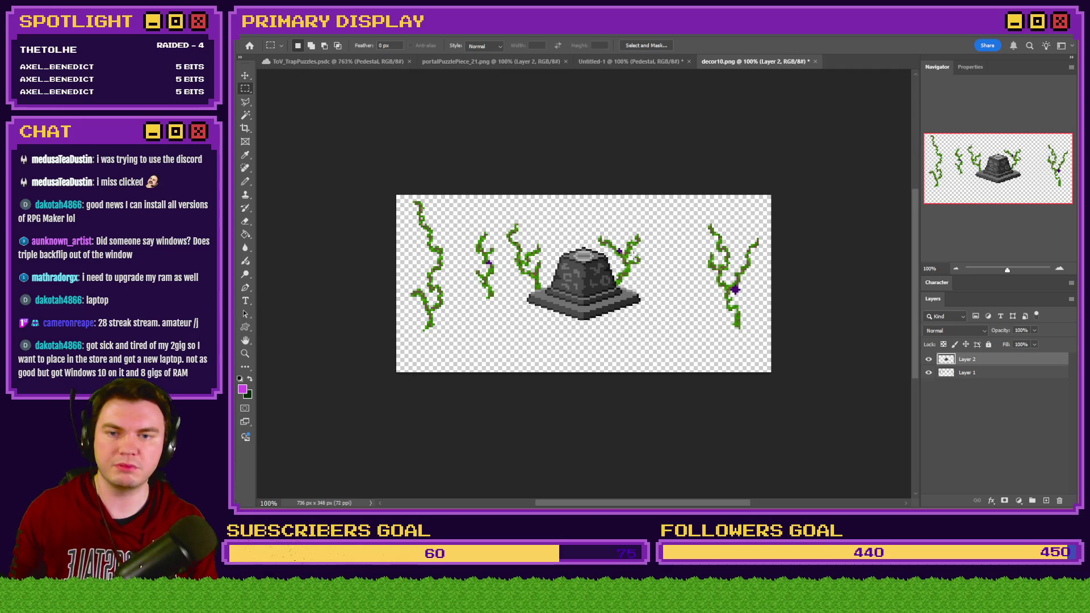
key("shift+Down")
key("shift+Down")
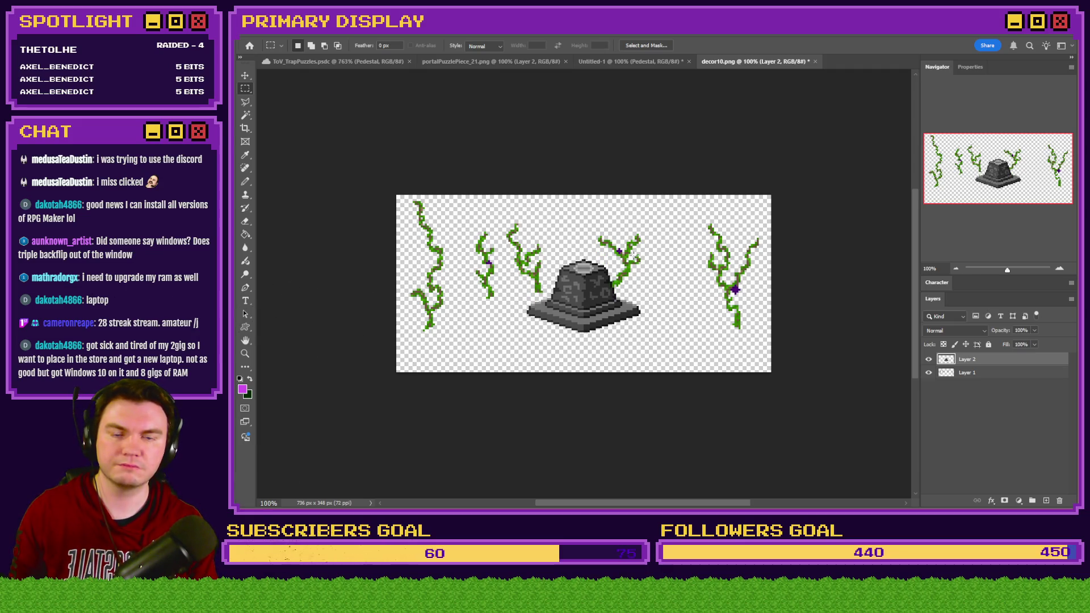
left_click(995, 375)
key("Delete")
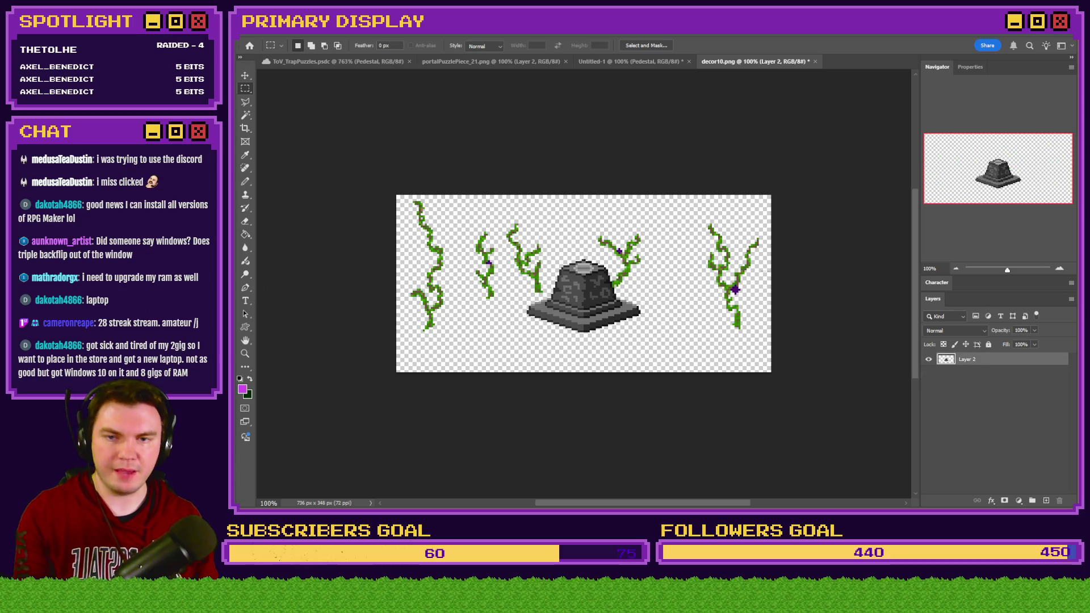
Select the Room layer in the ToV_TrapPuzzles document
left_click(487, 61)
left_click(353, 61)
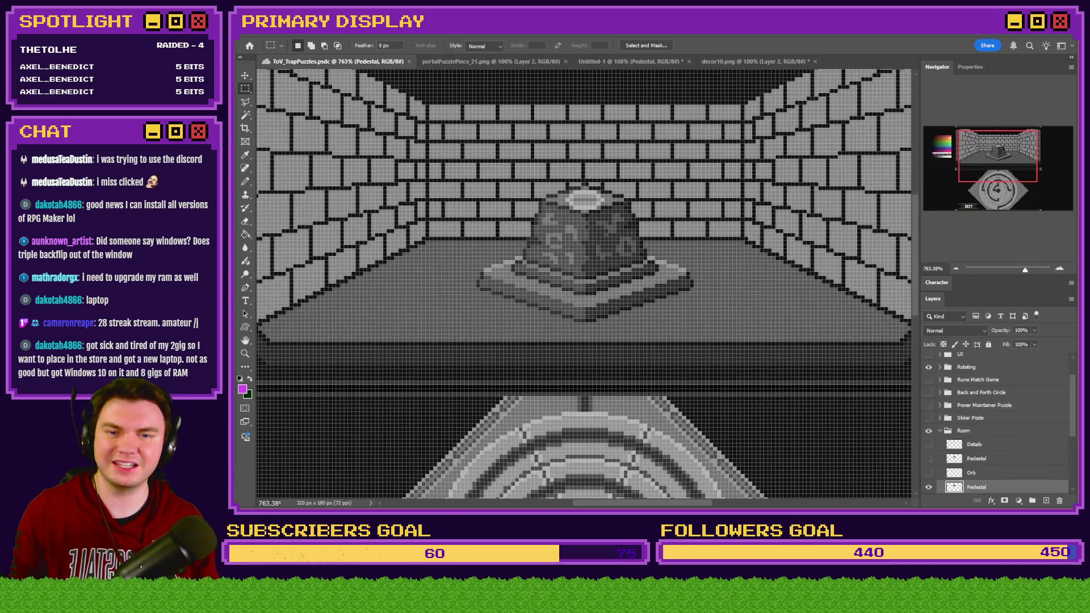
scroll(981, 448, "down", 3)
left_click(983, 435)
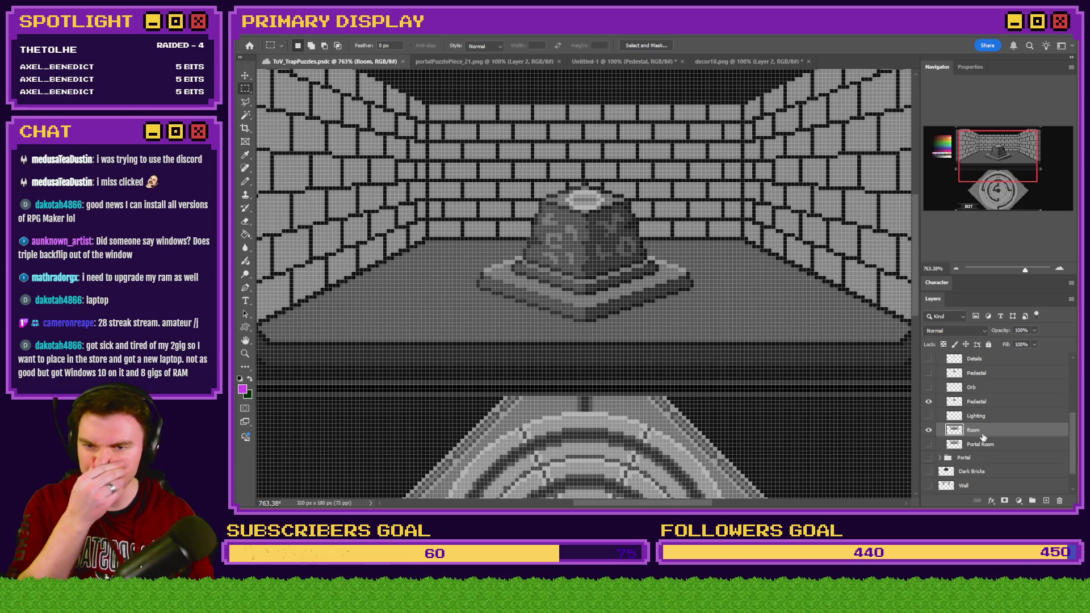
Check the room's image size, paste it into decor10.png as a trial layer, then remove it
key("ctrl+alt+i")
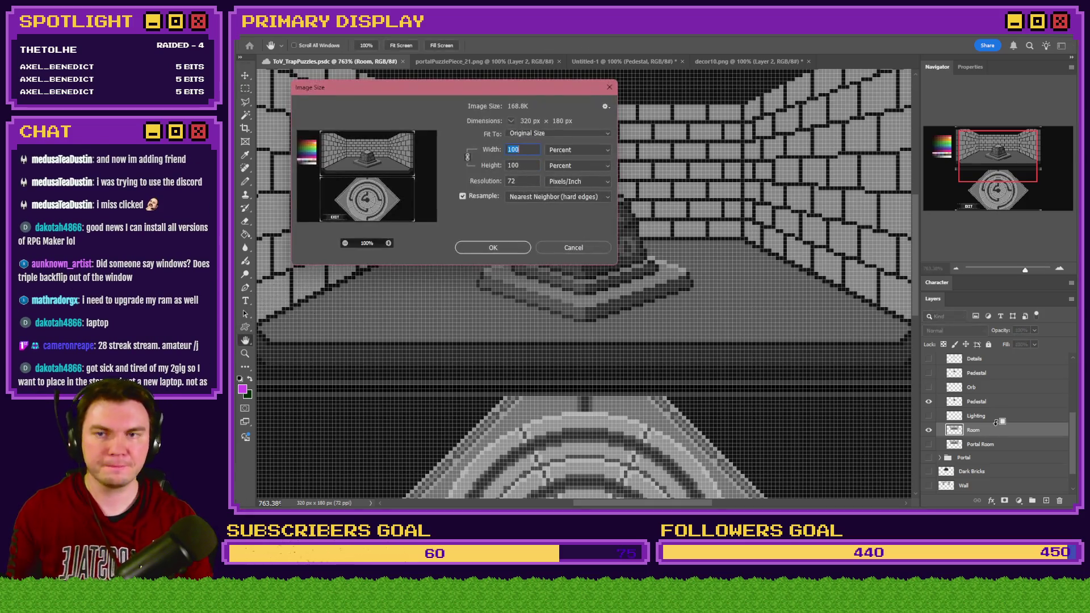
key("Return")
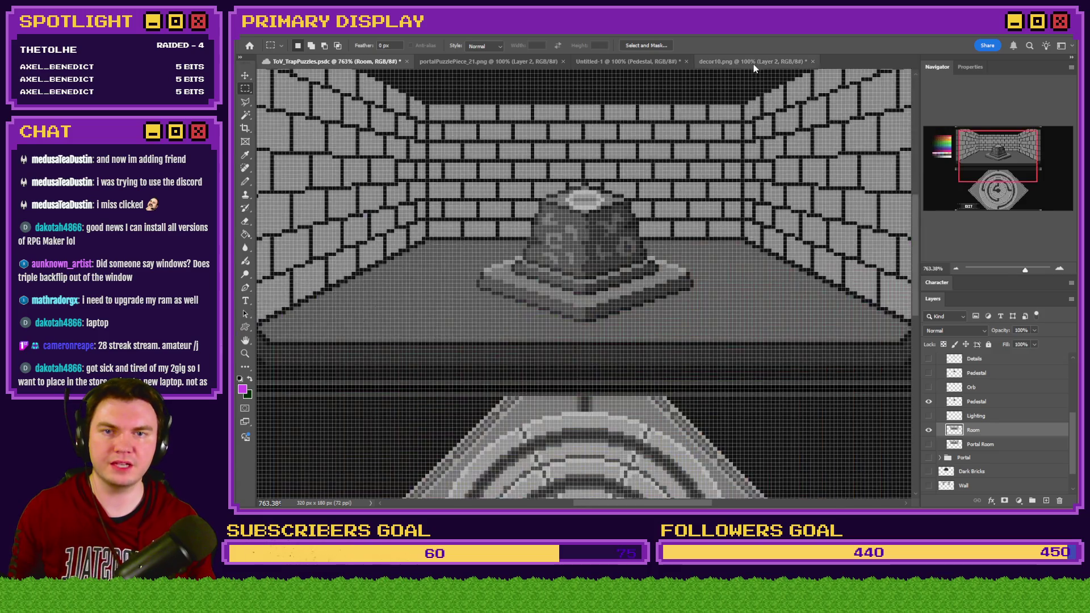
left_click(754, 65)
key("ctrl+v")
left_click_drag(996, 372, 997, 358)
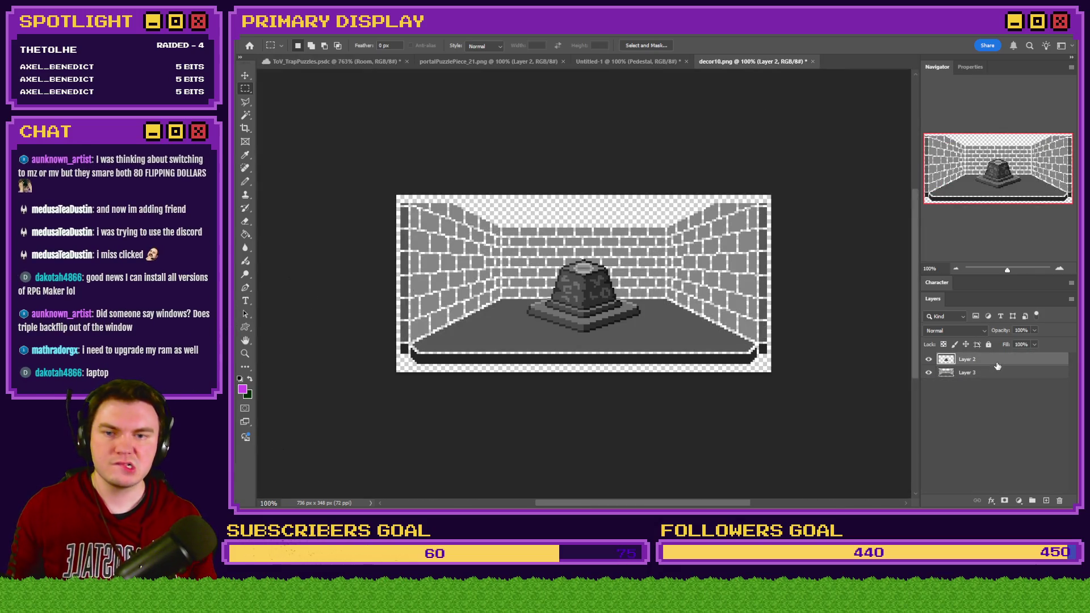
scroll(551, 346, "up", 3)
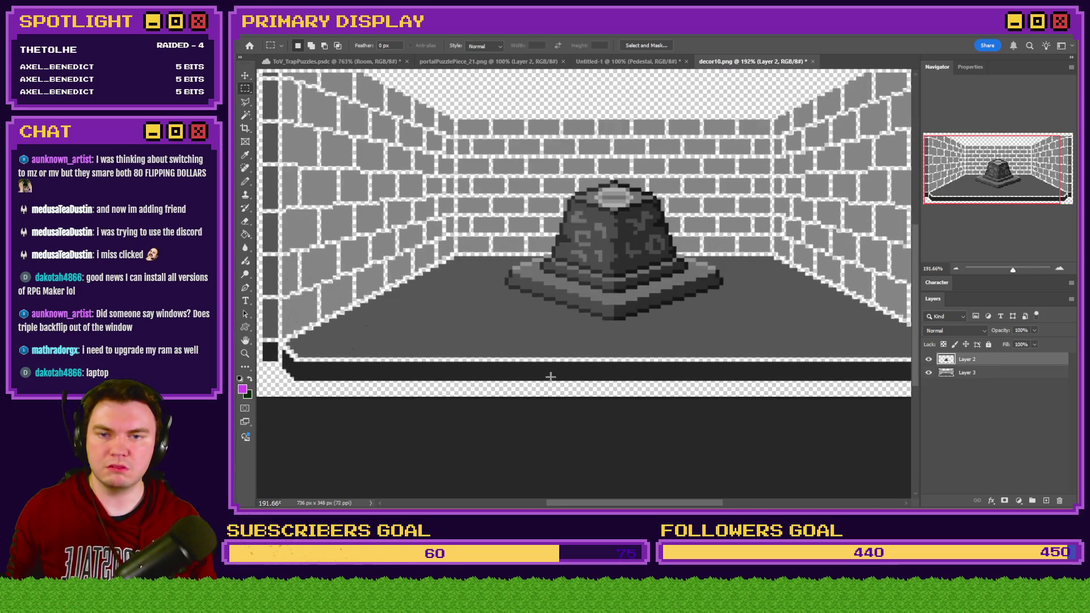
scroll(552, 375, "down", 3)
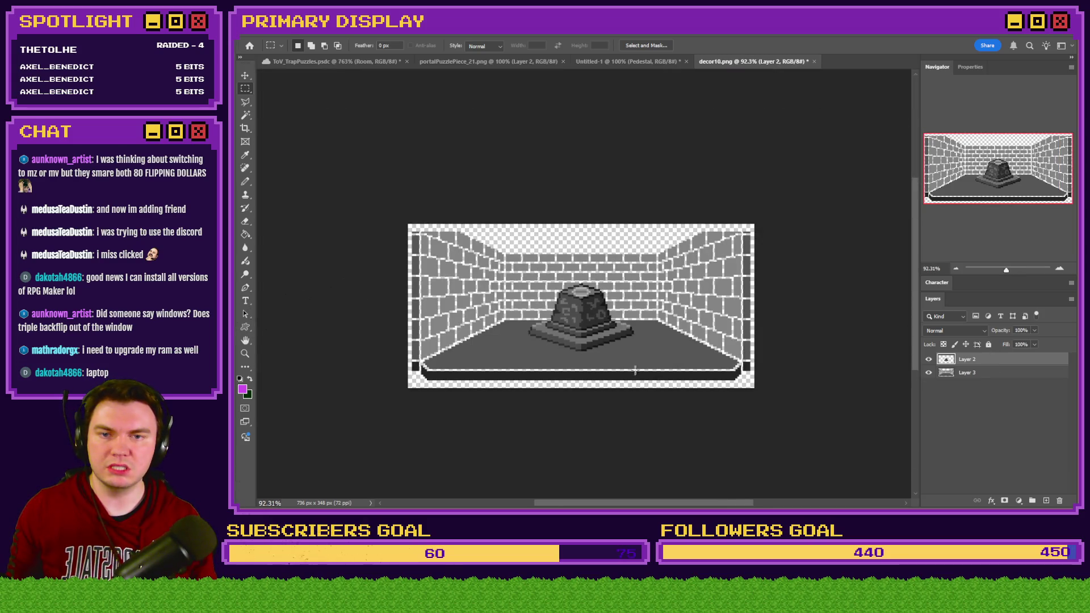
left_click(984, 373)
key("ctrl+comma")
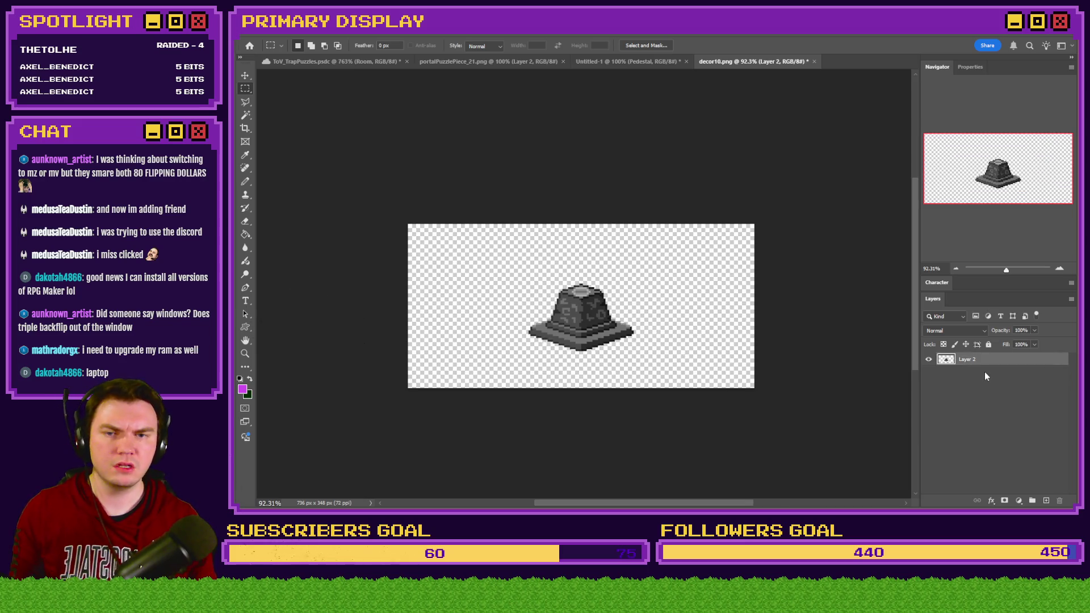
Open room0.png from the pictures folder in Photoshop as a new document
key("alt+Tab")
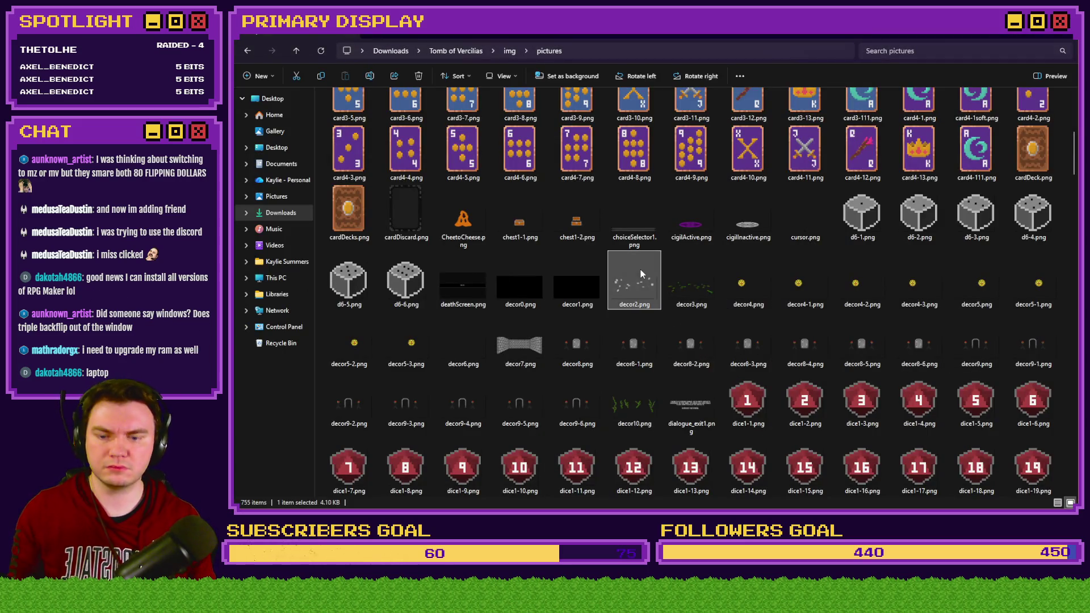
type("room")
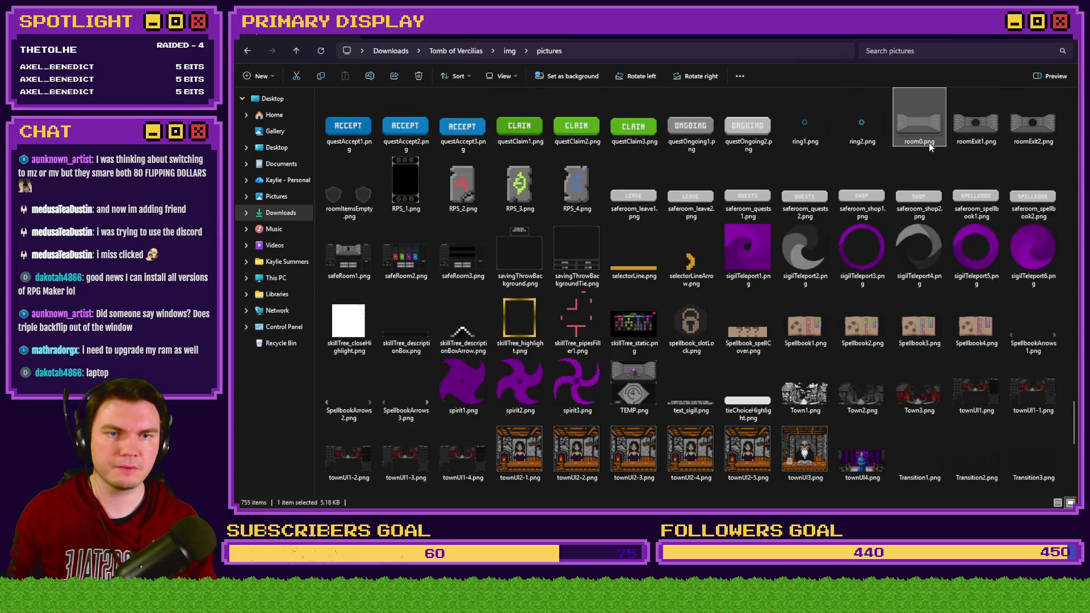
mouse_move(919, 120)
left_mouse_down()
mouse_move(794, 54)
mouse_move(860, 63)
left_mouse_up()
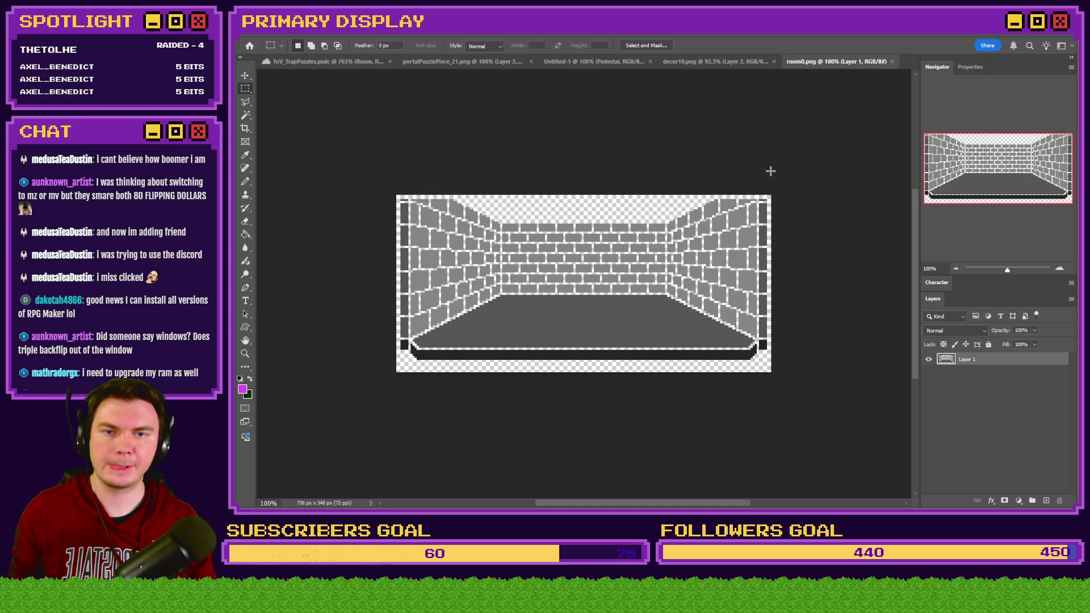
Paste the room image into decor10.png and place its layer behind the pedestal
scroll(768, 171, "up", 5)
scroll(880, 145, "up", 5)
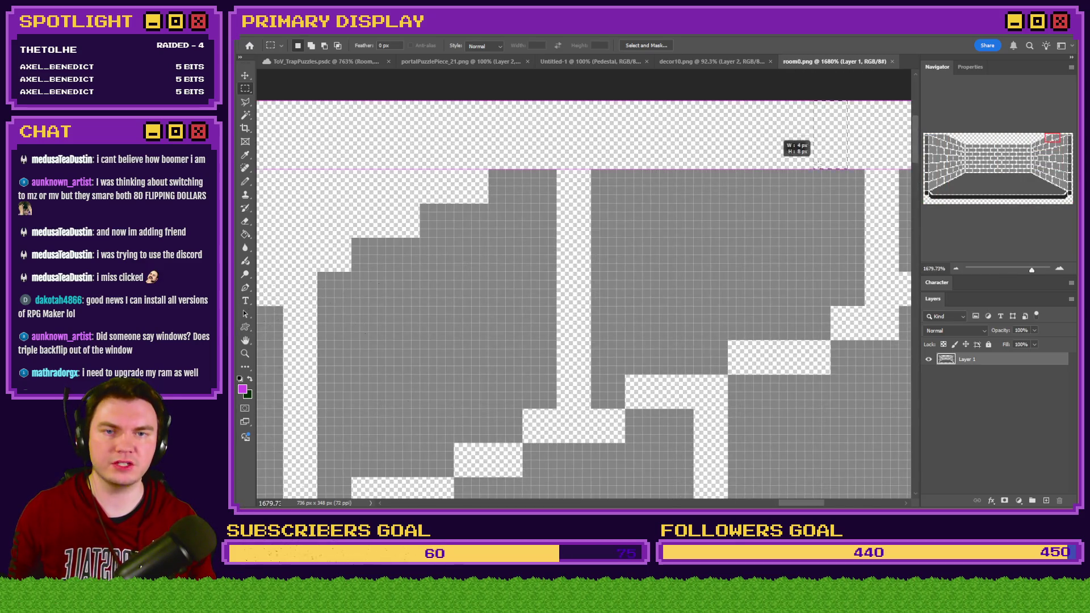
left_click(710, 61)
key("ctrl+v")
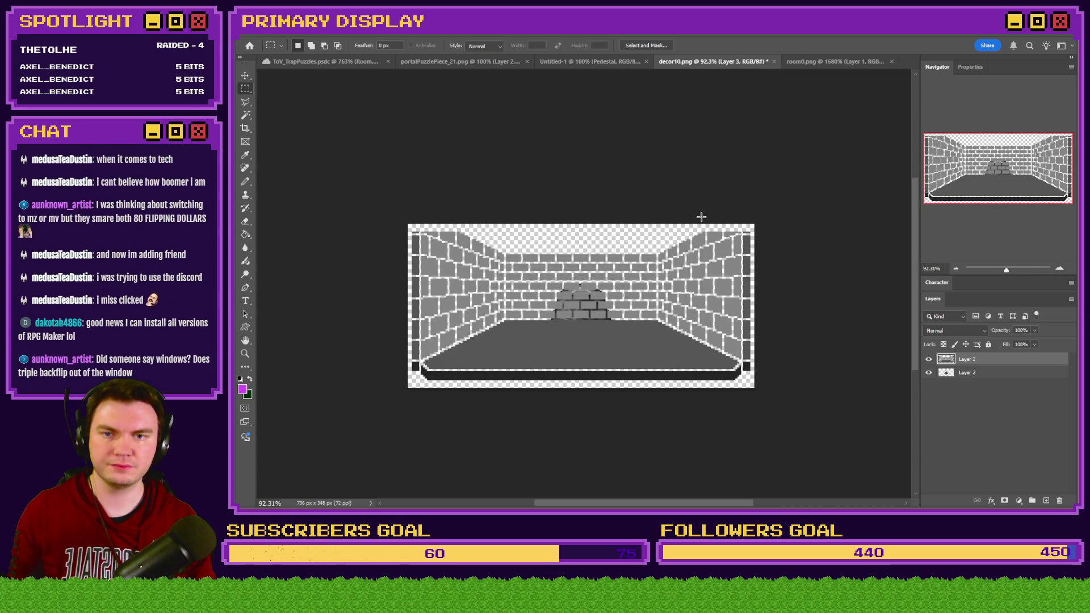
key("ctrl+Down")
key("ctrl+Down")
key("ctrl+Down")
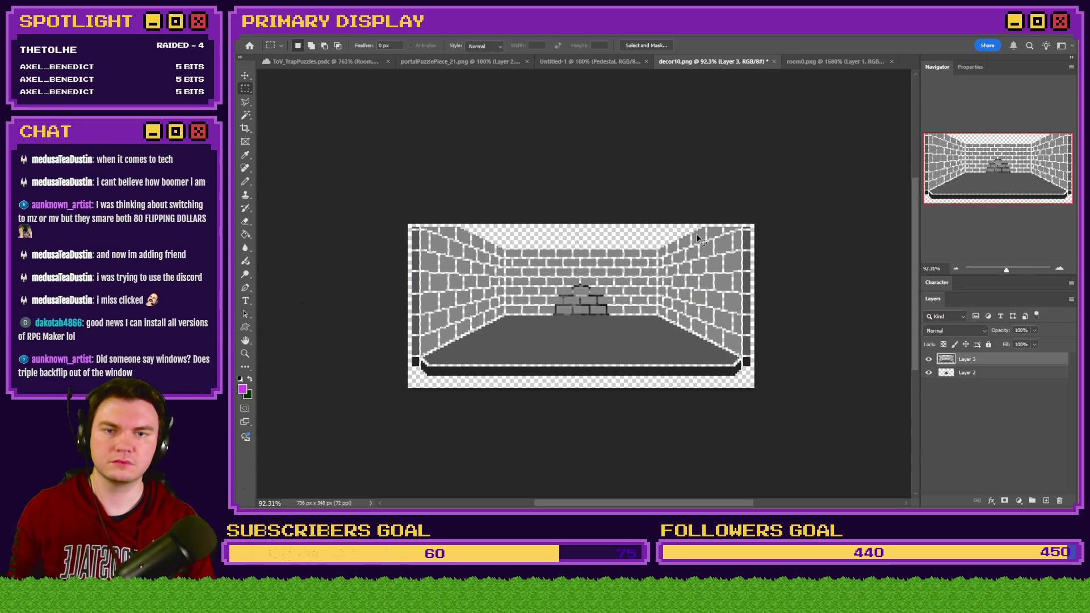
left_click_drag(977, 371, 978, 383)
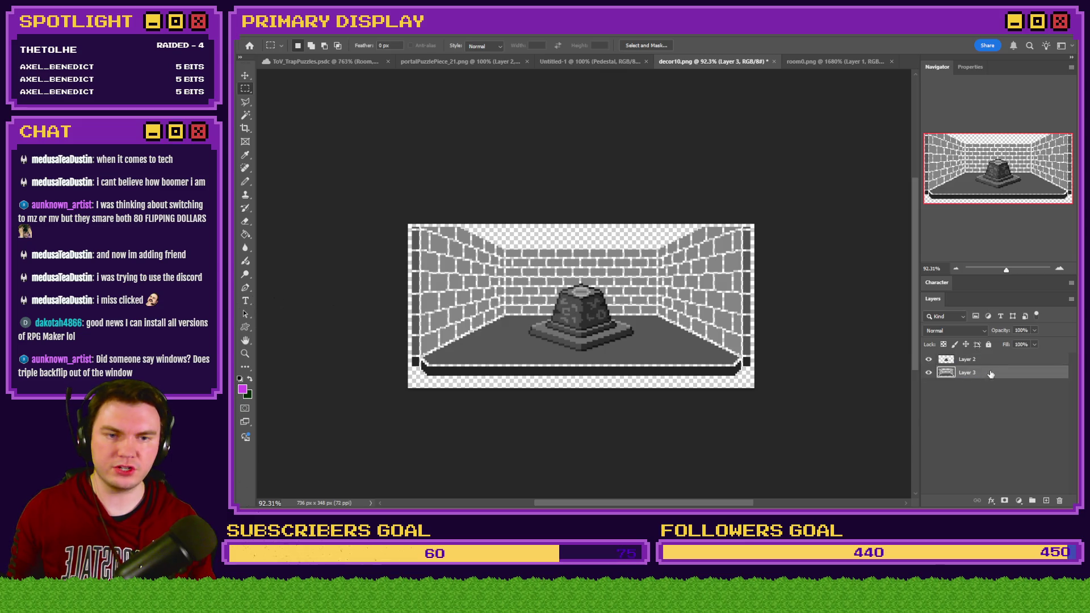
Nudge the pedestal into position, then delete the room background layer
left_click(991, 359)
scroll(513, 342, "up", 3)
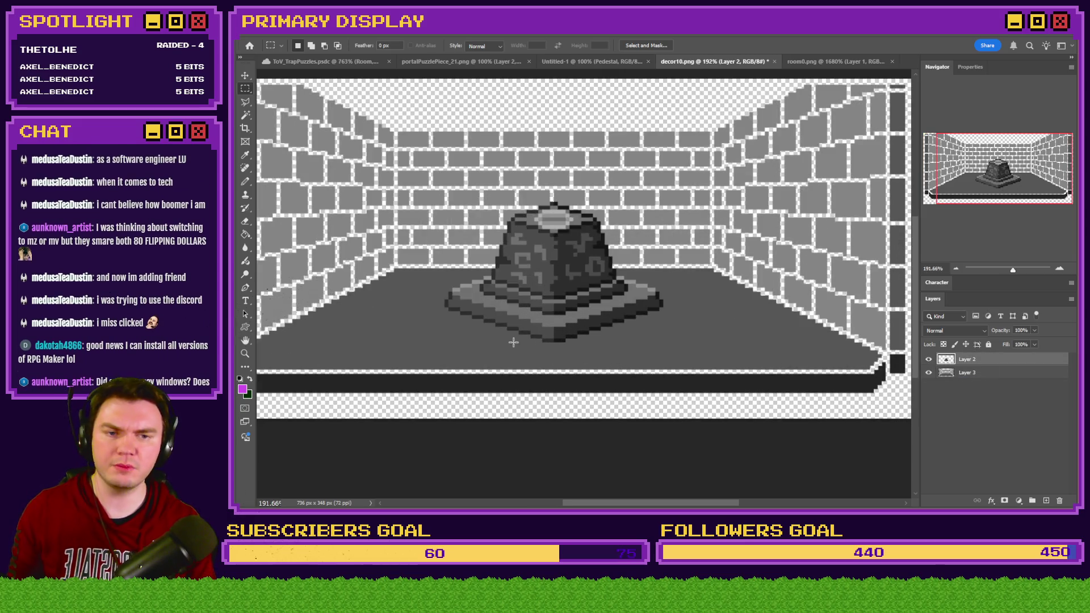
key("ctrl+Down")
key("ctrl+Down")
key("ctrl+Down")
key("ctrl+Down")
key("ctrl+Down")
key("ctrl+Down")
key("ctrl+Down")
key("ctrl+Down")
key("ctrl+Down")
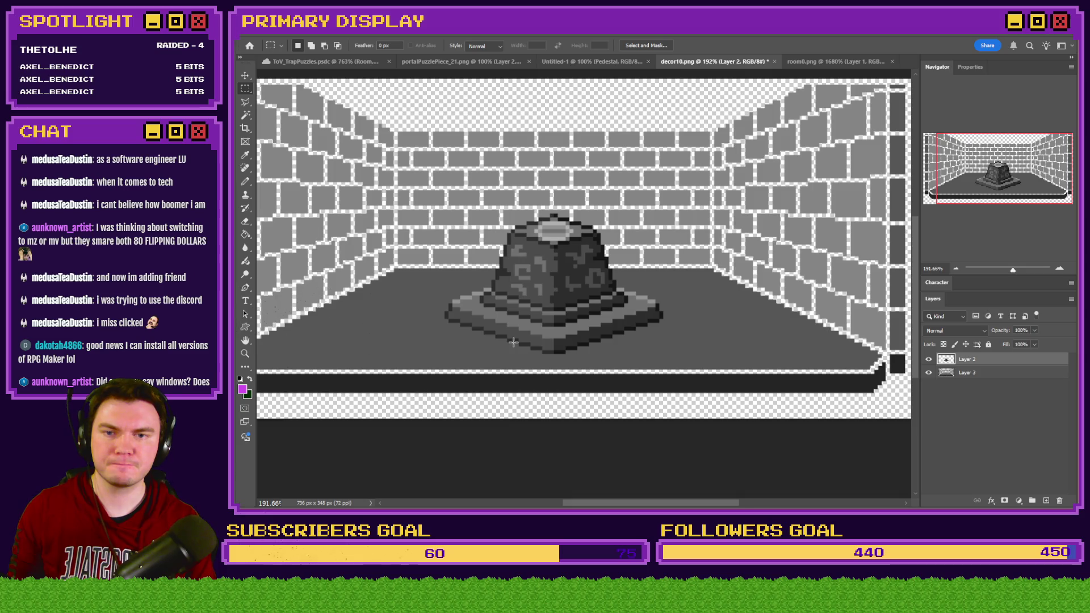
key("ctrl+Up")
key("ctrl+Up")
scroll(514, 346, "down", 1)
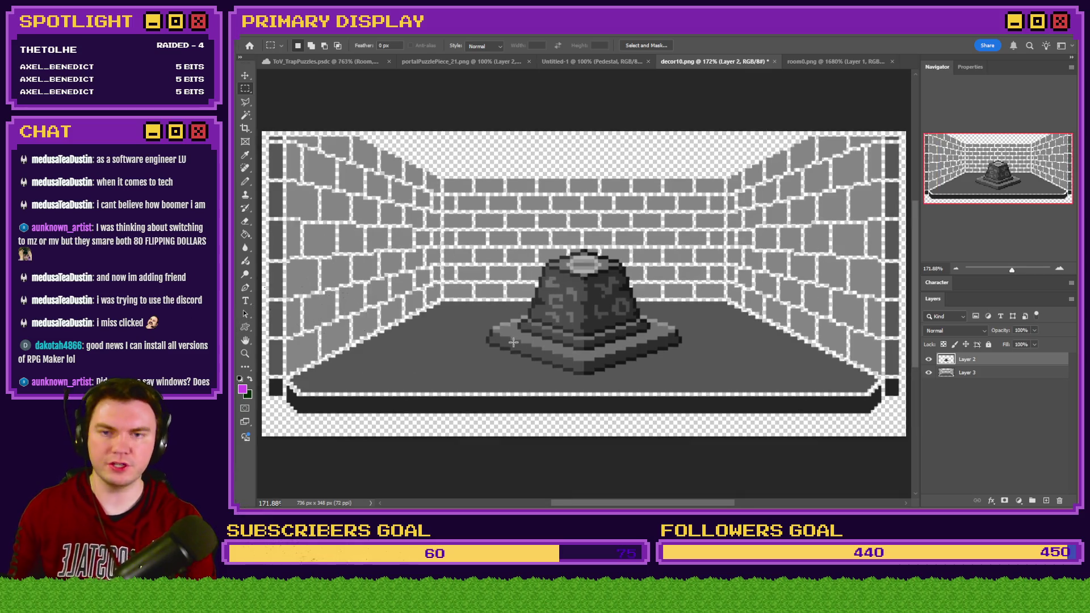
scroll(582, 306, "up", 3)
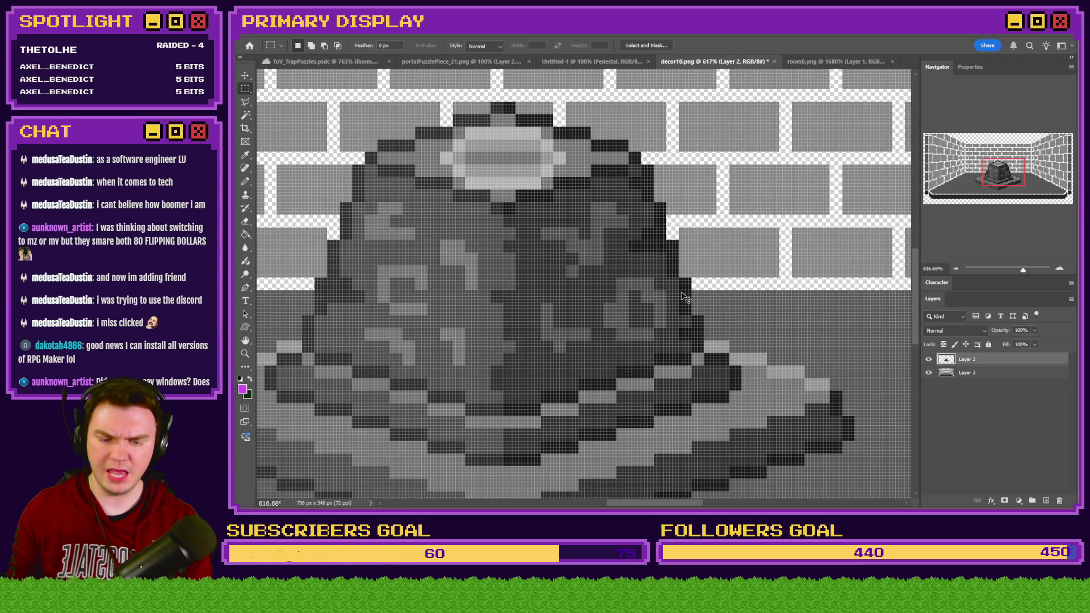
key("ctrl+0")
left_click(1001, 373)
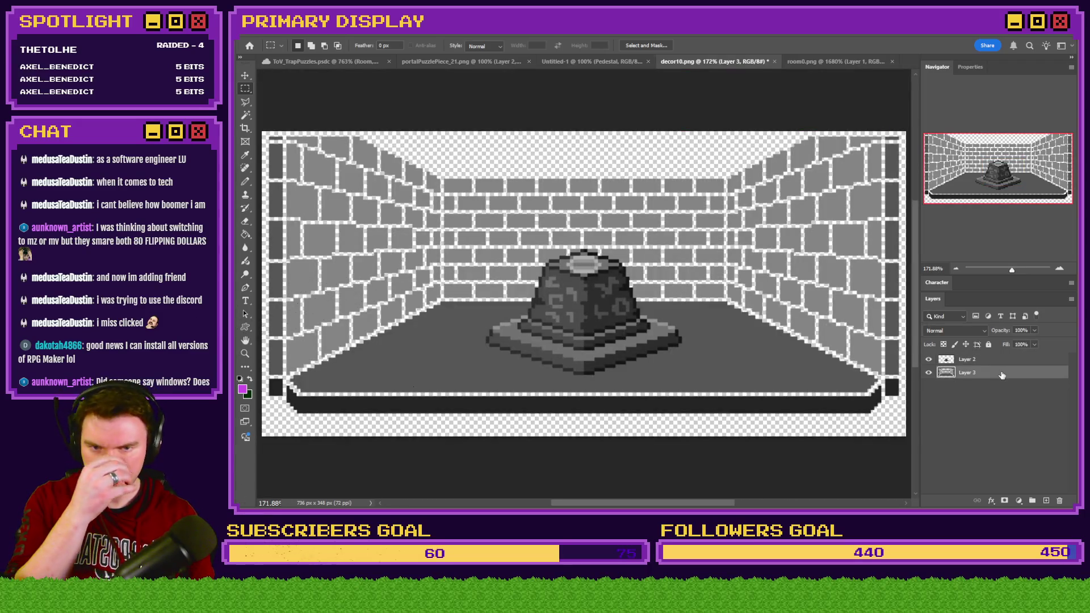
key("Delete")
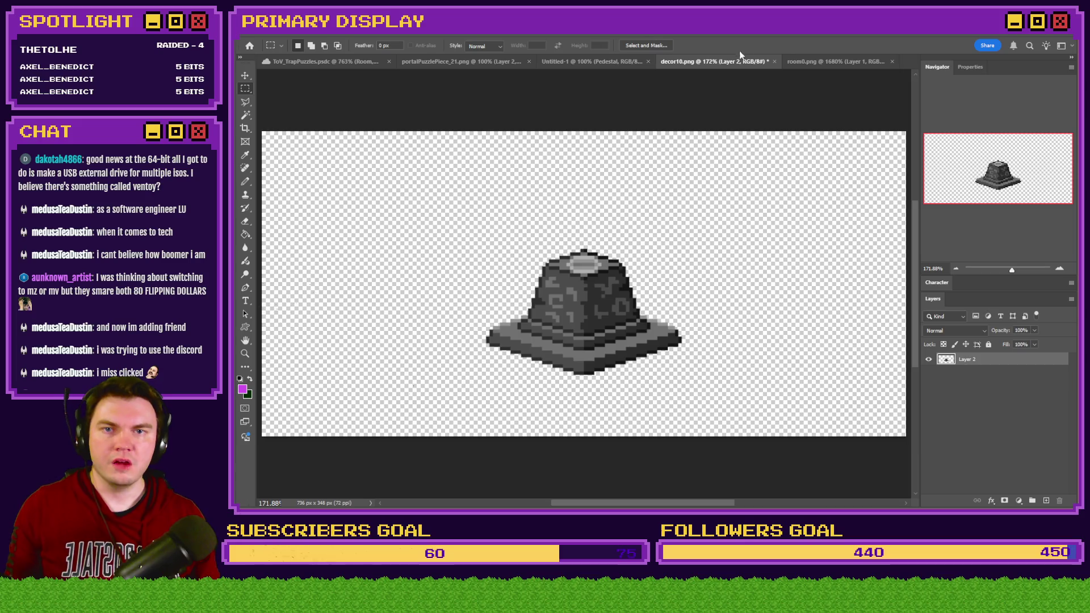
key("alt+Tab")
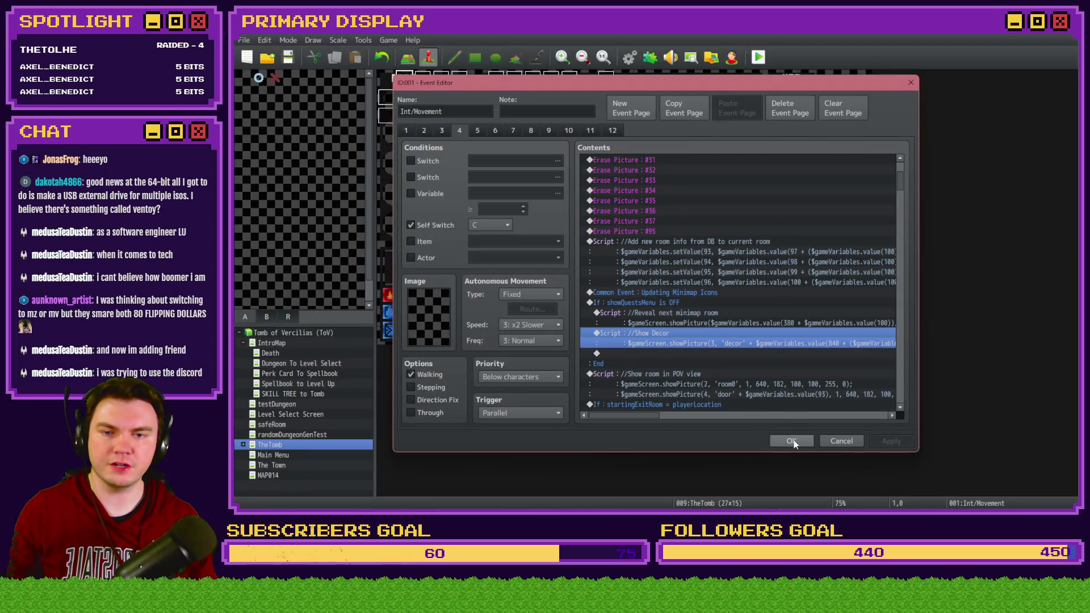
Close the Event Editor and view the 0003 RTG(Spawn) common event in the Database
left_click(792, 441)
left_click(629, 57)
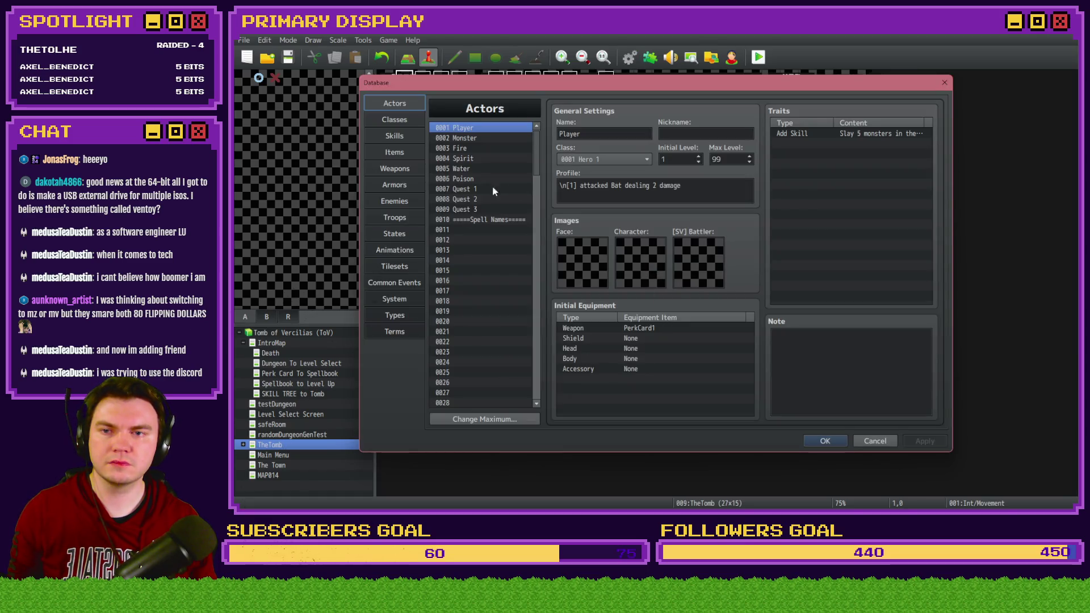
left_click(396, 287)
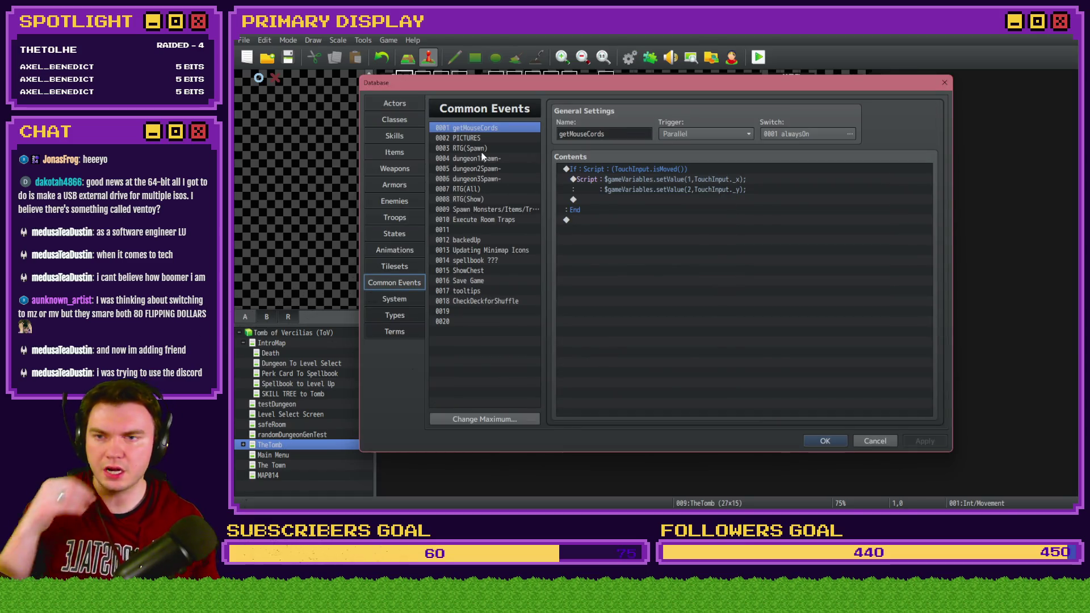
left_click_drag(929, 181, 931, 355)
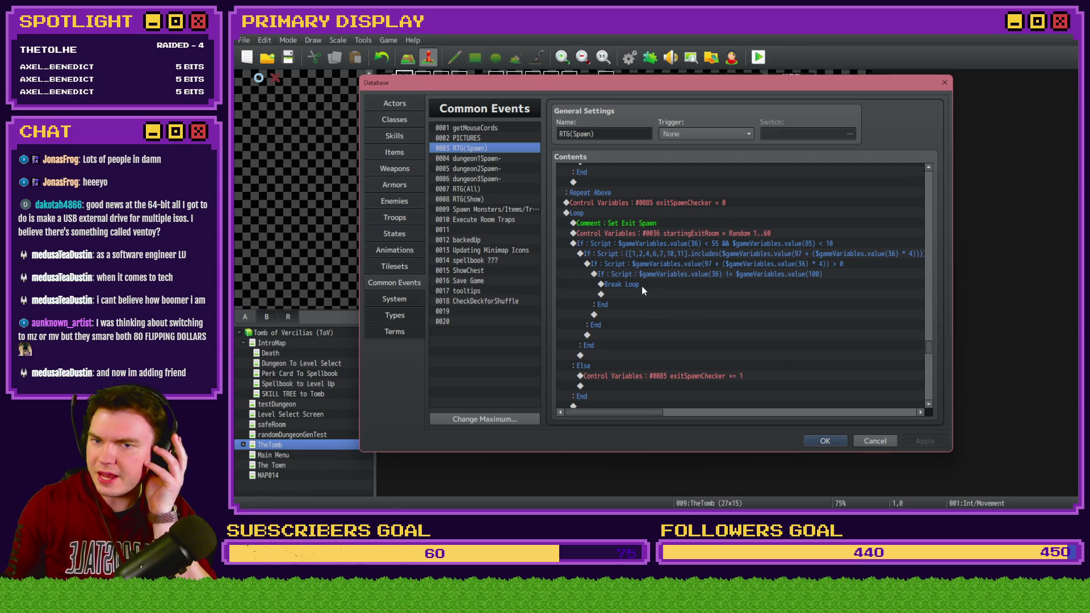
Review the RTG(Spawn) Set Player Spawn loop, then bring up the Discord server in the browser
scroll(642, 286, "up", 5)
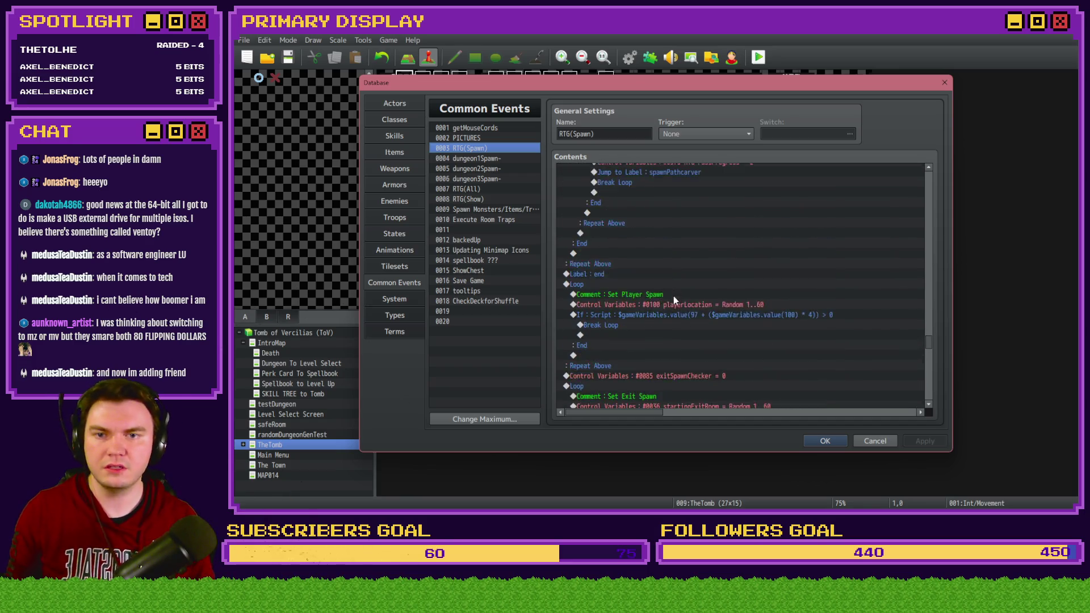
scroll(677, 310, "down", 3)
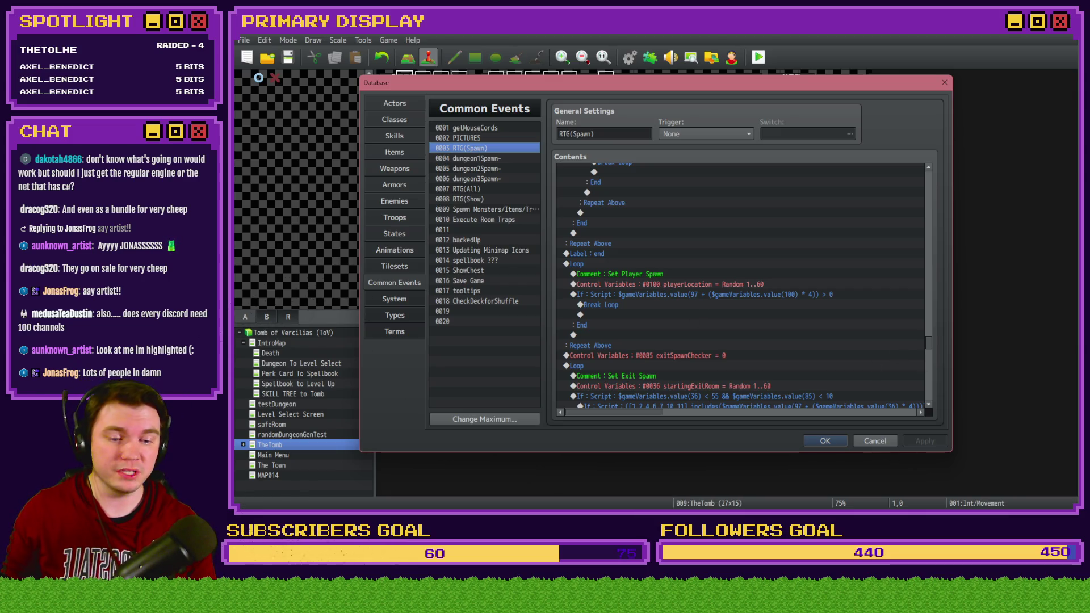
key("alt+Tab")
left_click(751, 33)
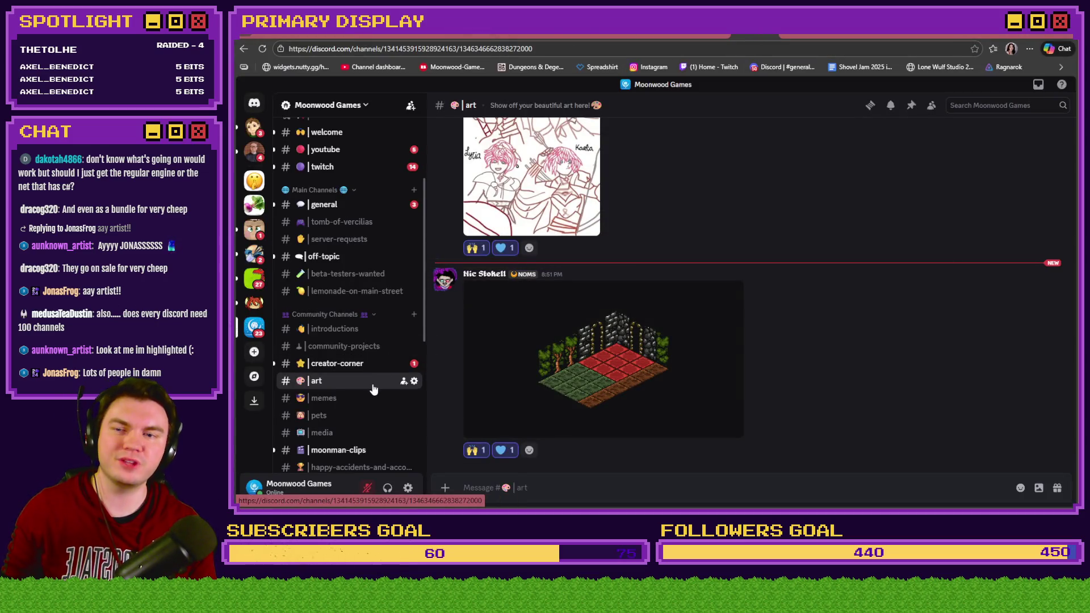
Browse the Moonwood Games channel list and open the moonman-clips channel
scroll(374, 386, "down", 5)
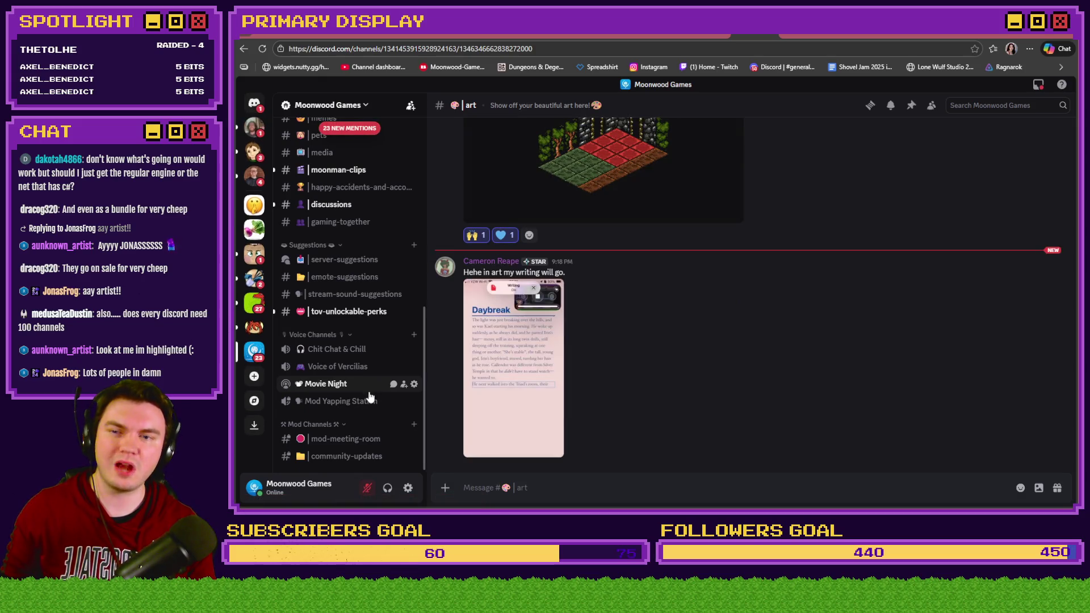
scroll(369, 397, "up", 10)
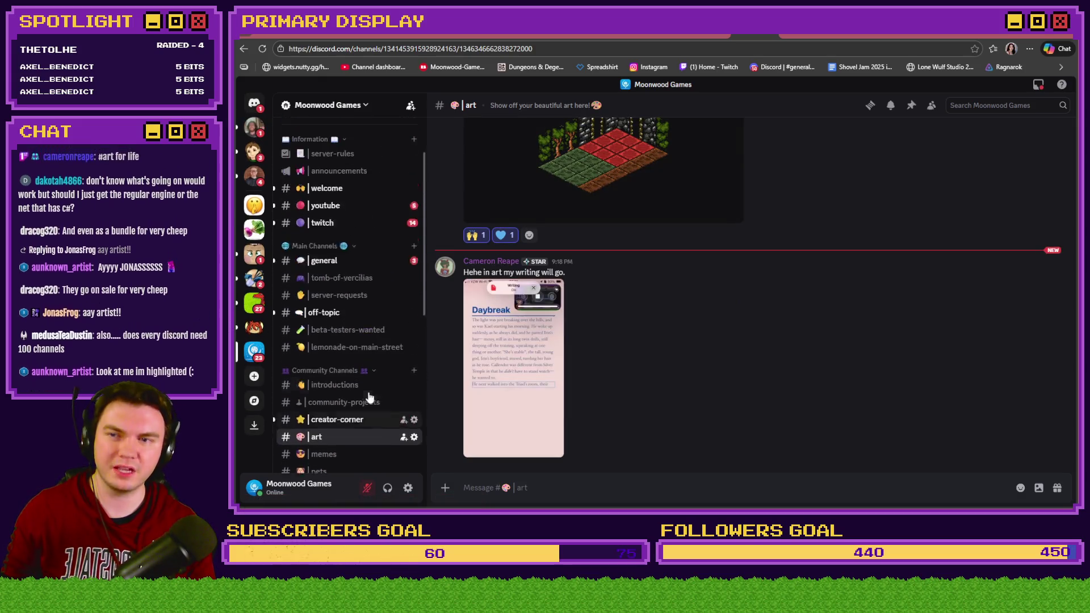
scroll(369, 396, "down", 5)
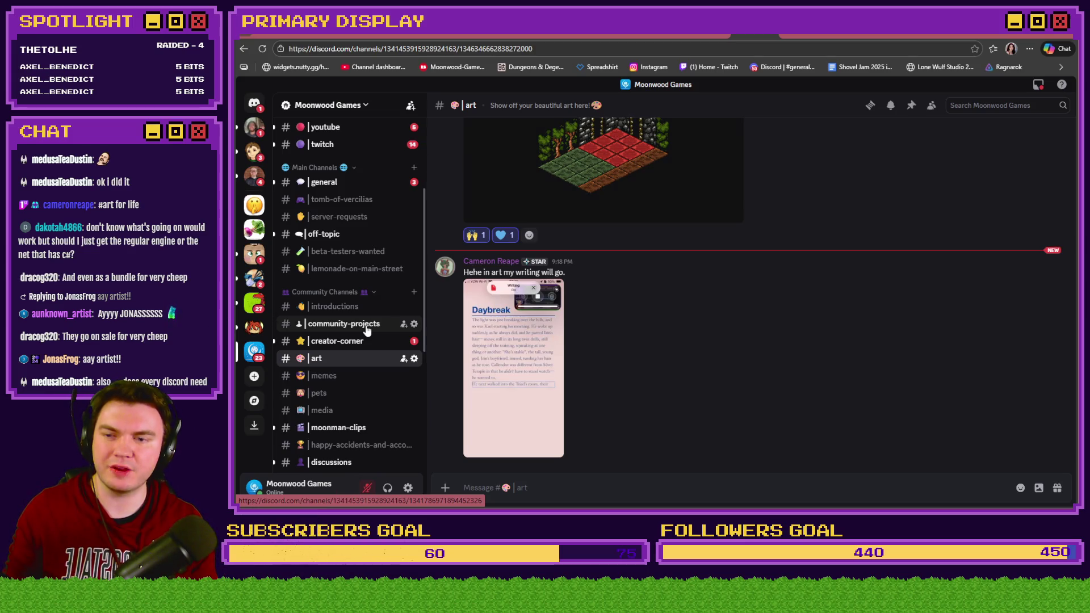
scroll(367, 330, "down", 3)
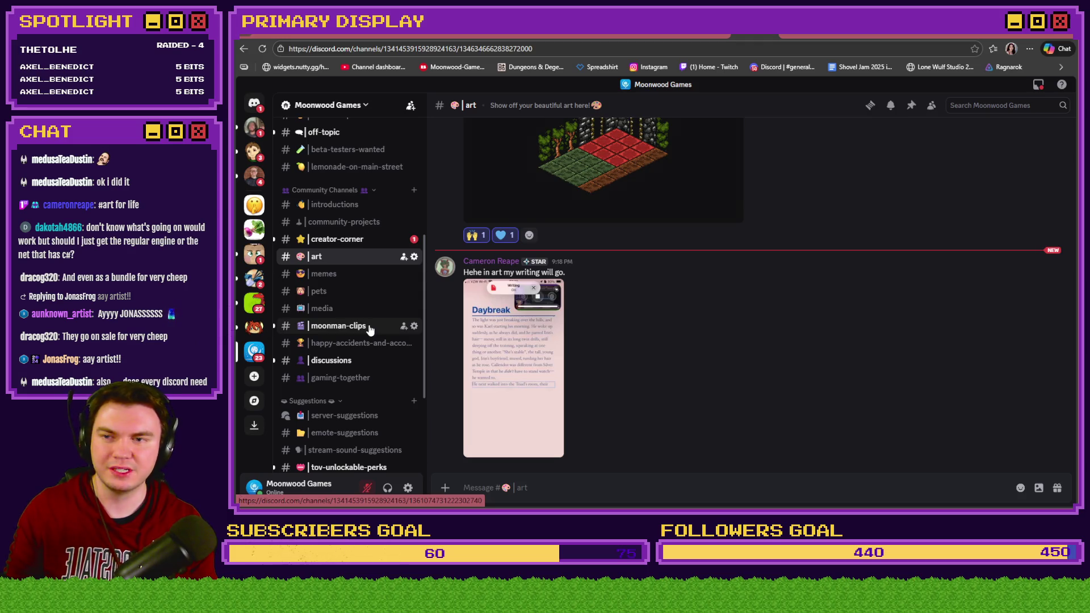
scroll(368, 329, "up", 6)
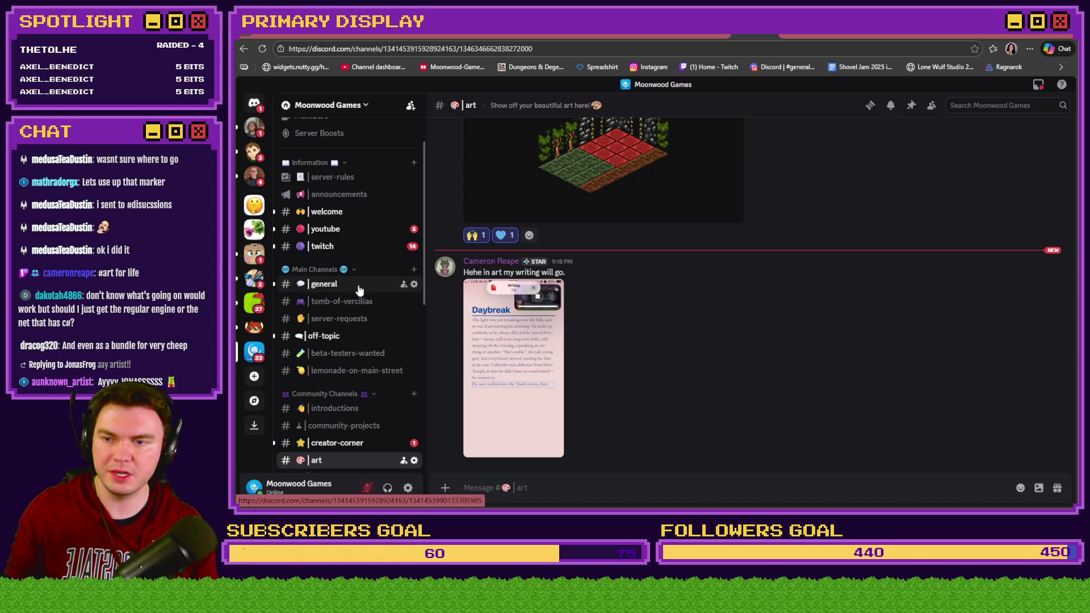
scroll(358, 289, "down", 2)
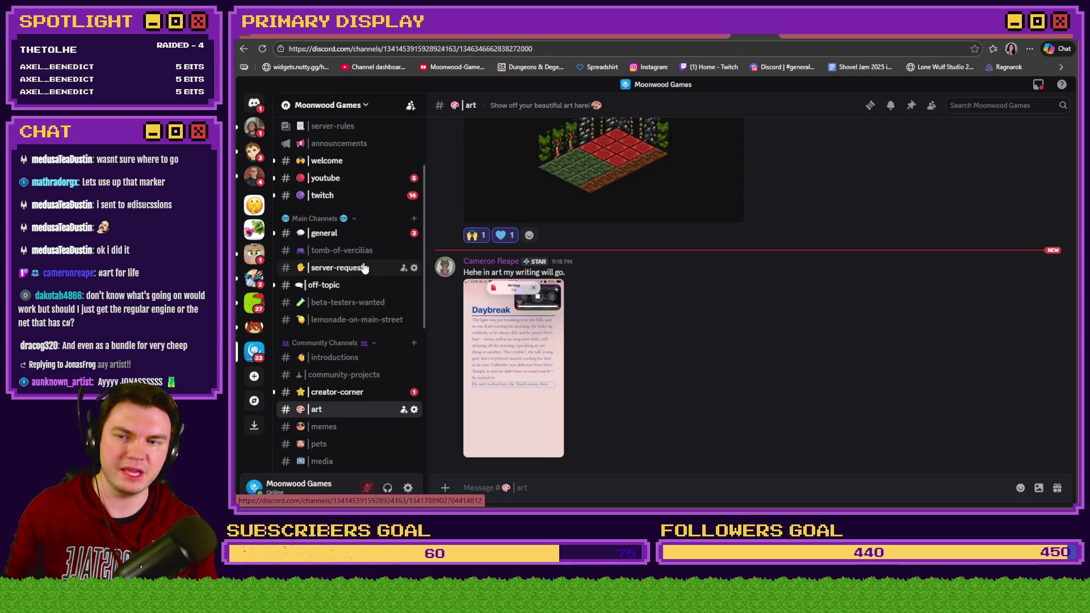
scroll(362, 278, "down", 2)
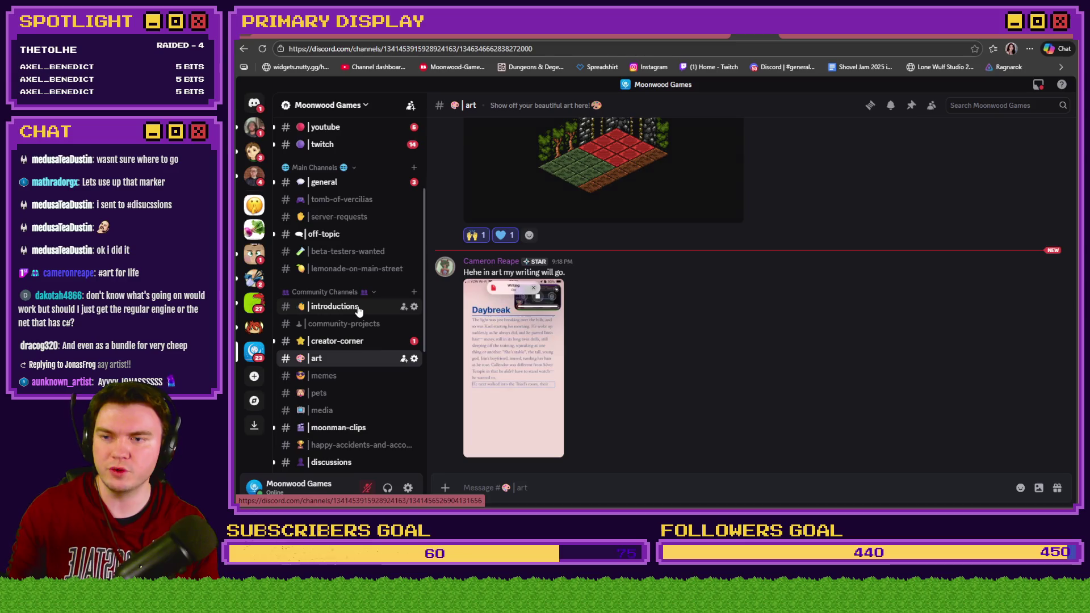
scroll(359, 311, "down", 2)
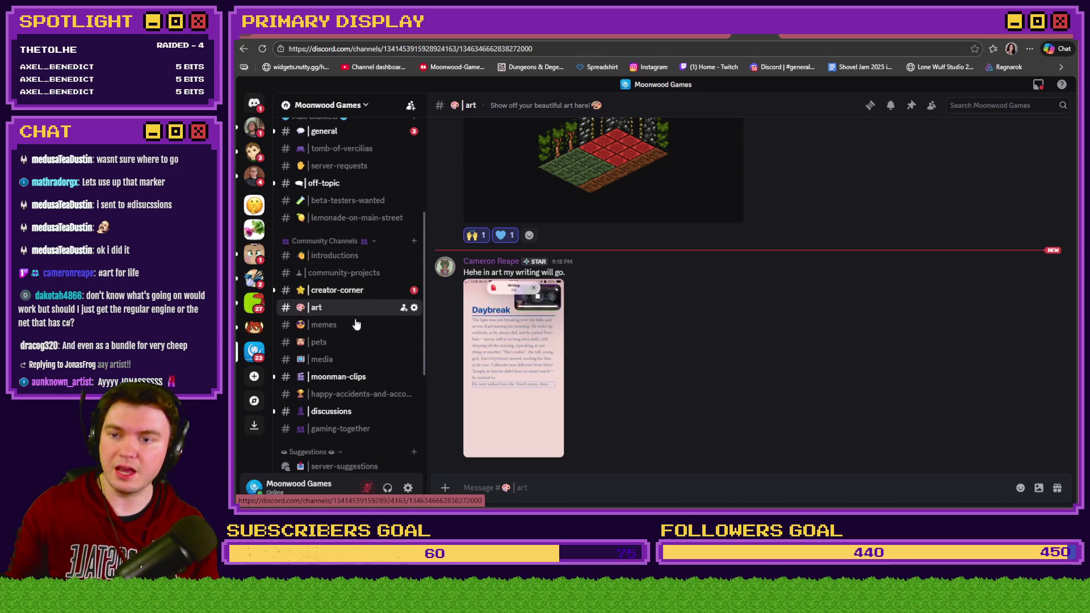
left_click(362, 380)
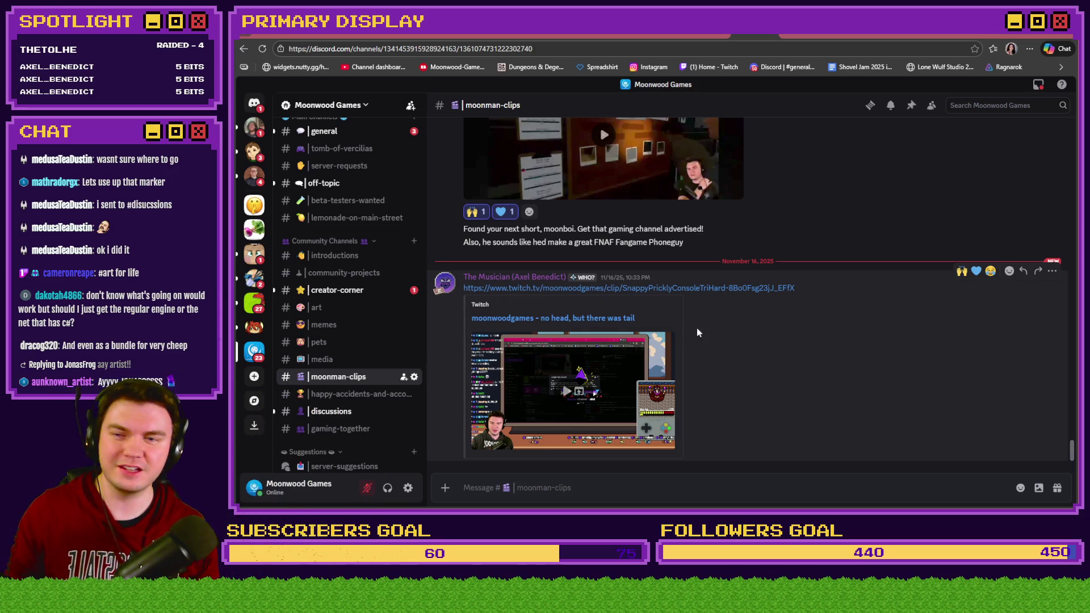
Open the pets channel, then the discussions channel of Moonwood Games
left_click(343, 347)
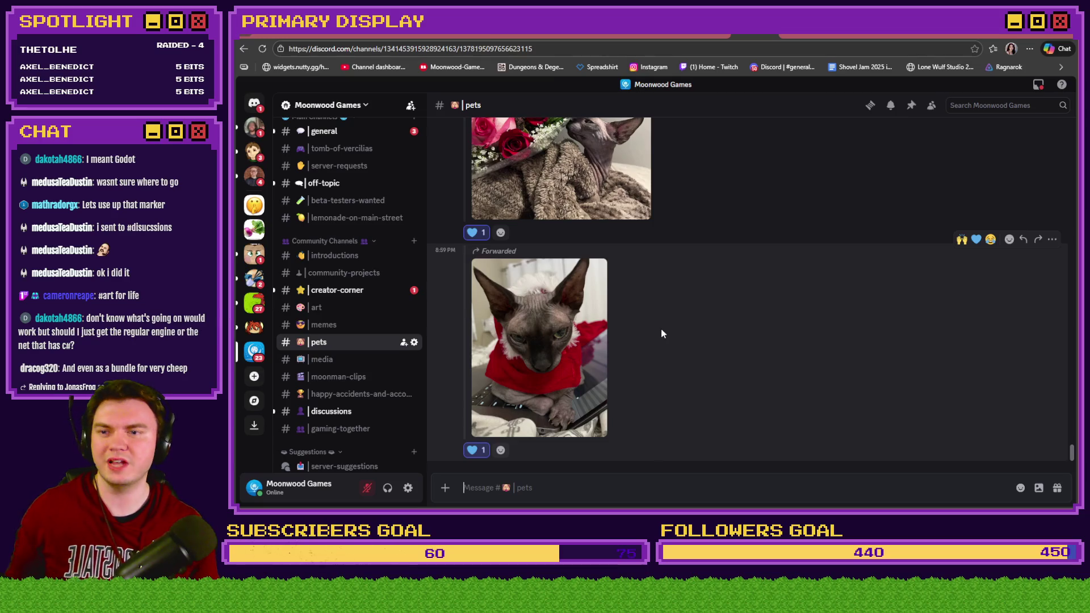
left_click(350, 411)
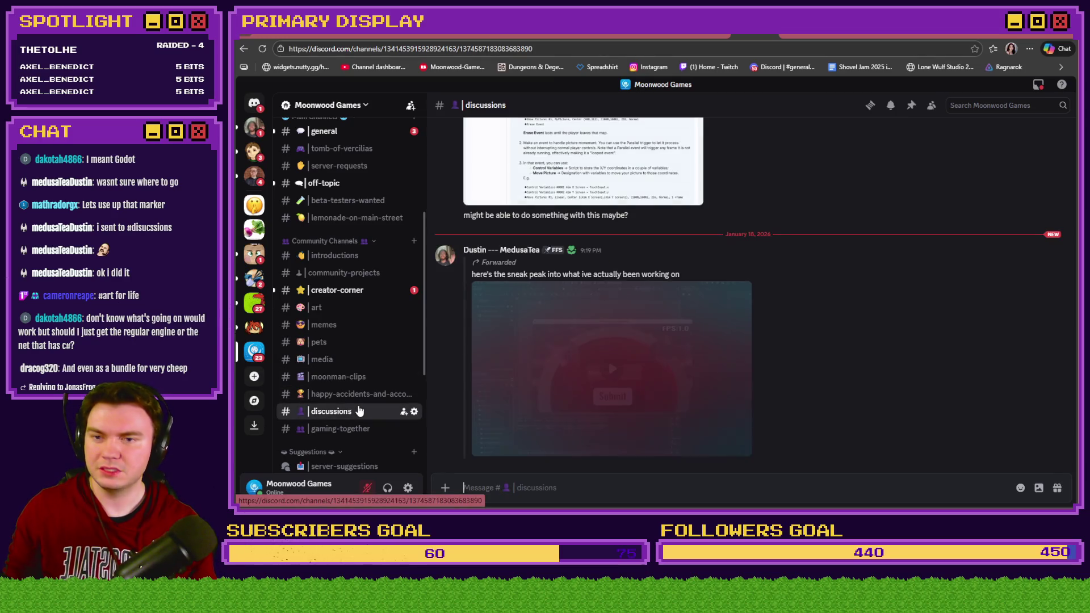
Play the forwarded sneak-peek chess video in #discussions, then switch to OBS Studio
scroll(802, 356, "up", 3)
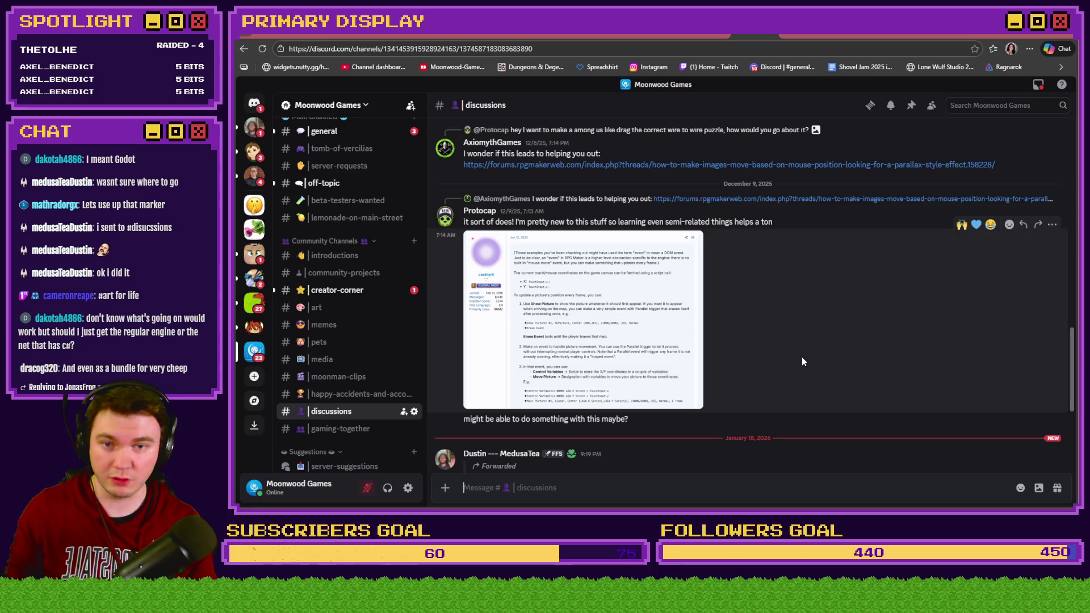
scroll(801, 363, "down", 3)
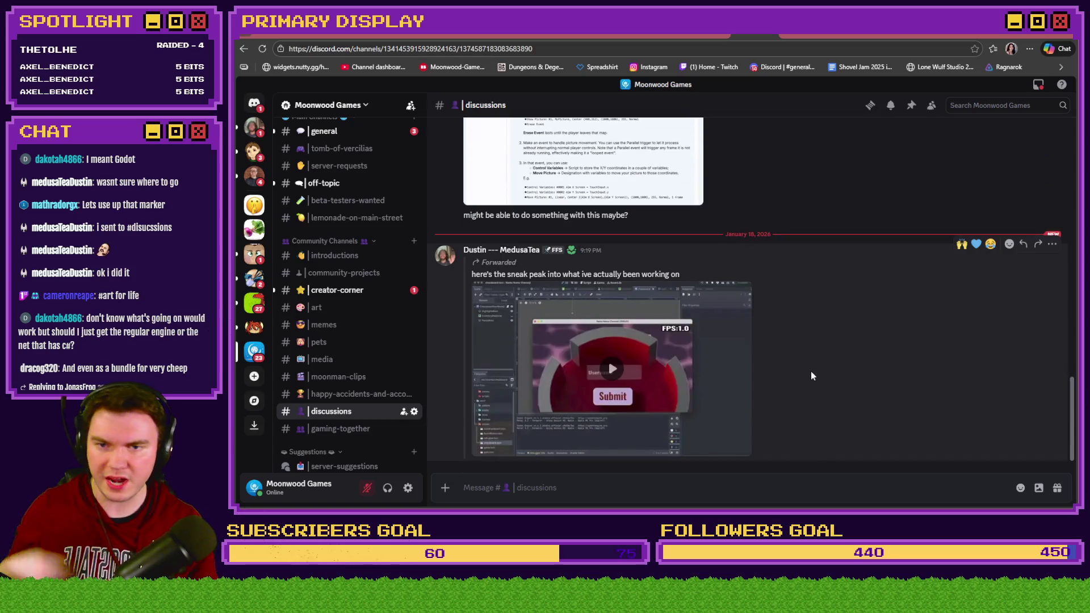
left_click(614, 371)
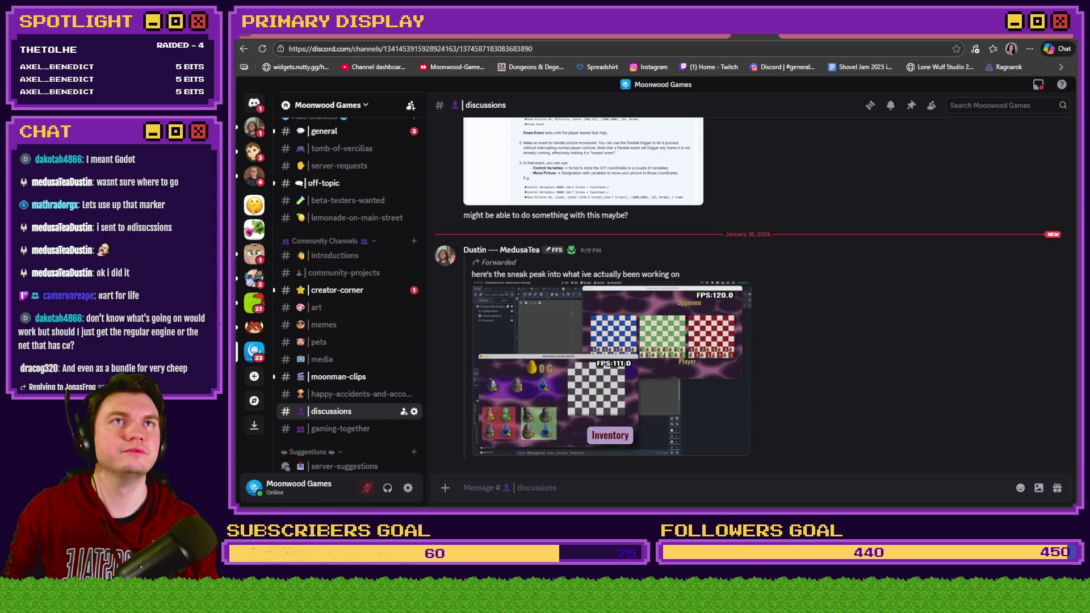
key("alt+Tab")
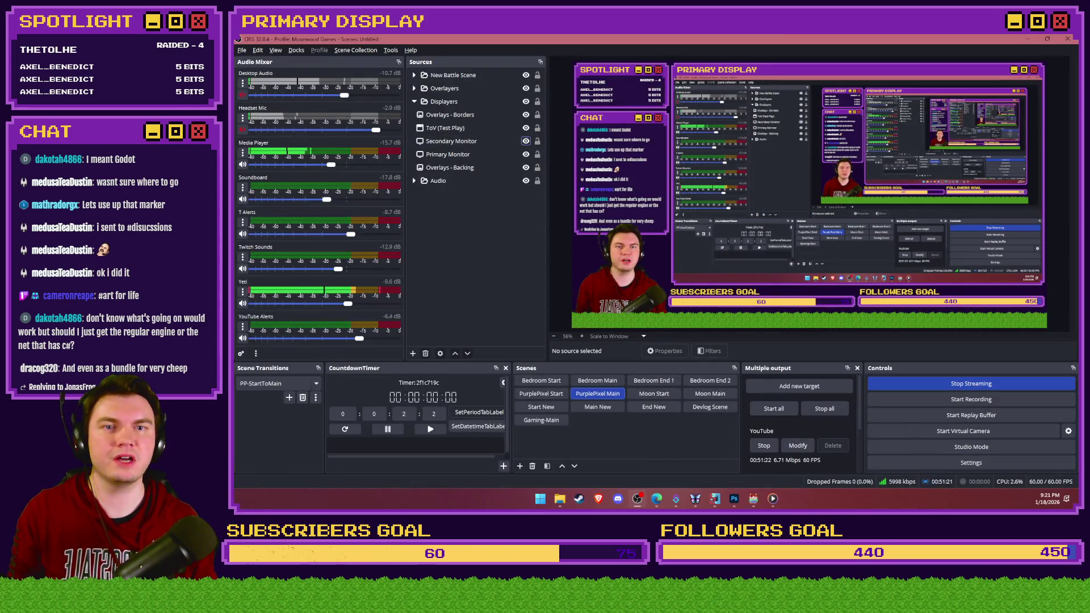
Tuck OBS Studio away and return to Discord with the sneak-peek video playing at 0:25
left_click(1027, 37)
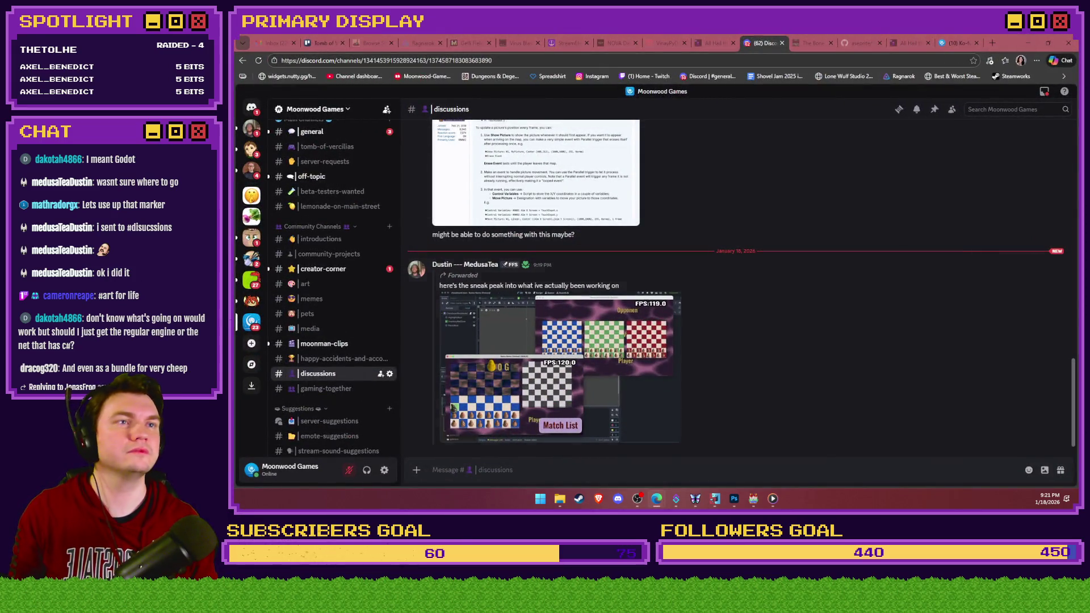
left_click(637, 498)
left_click(637, 499)
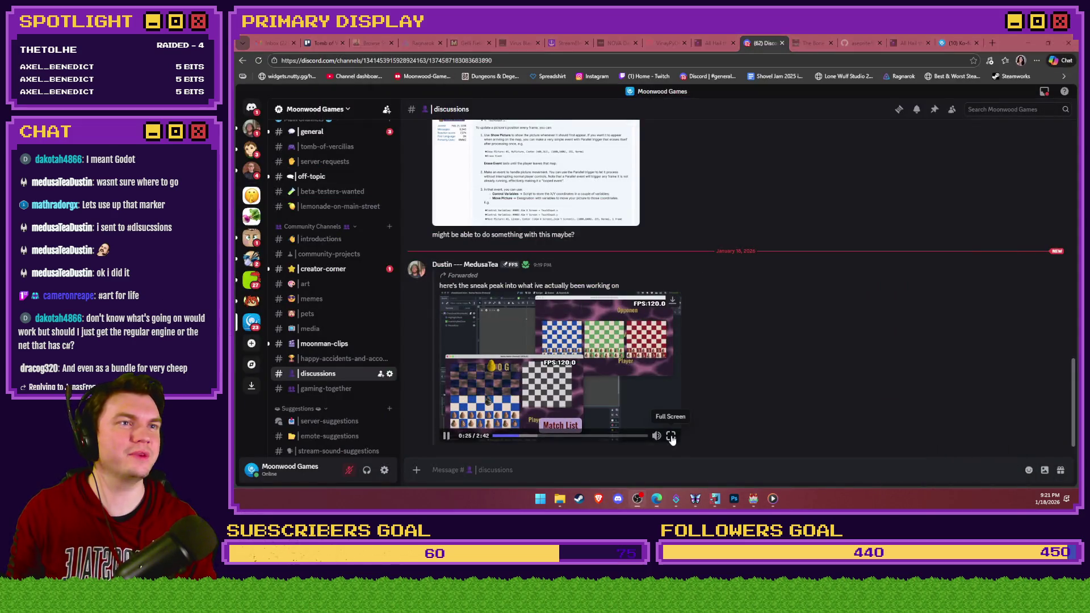
Watch the sneak-peek video in full screen
left_click(673, 437)
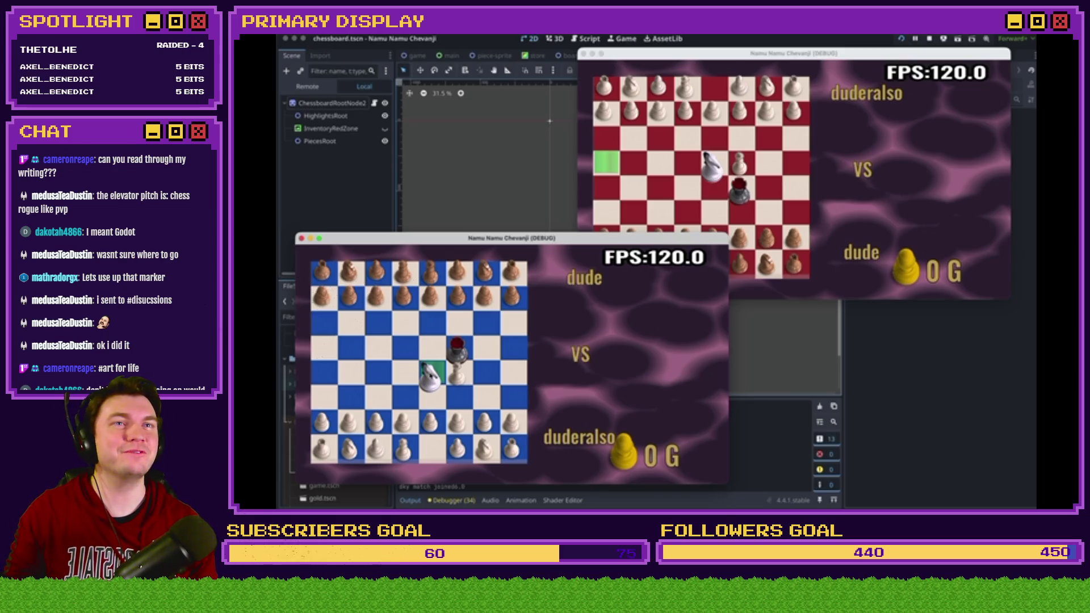
left_click_drag(430, 374, 459, 322)
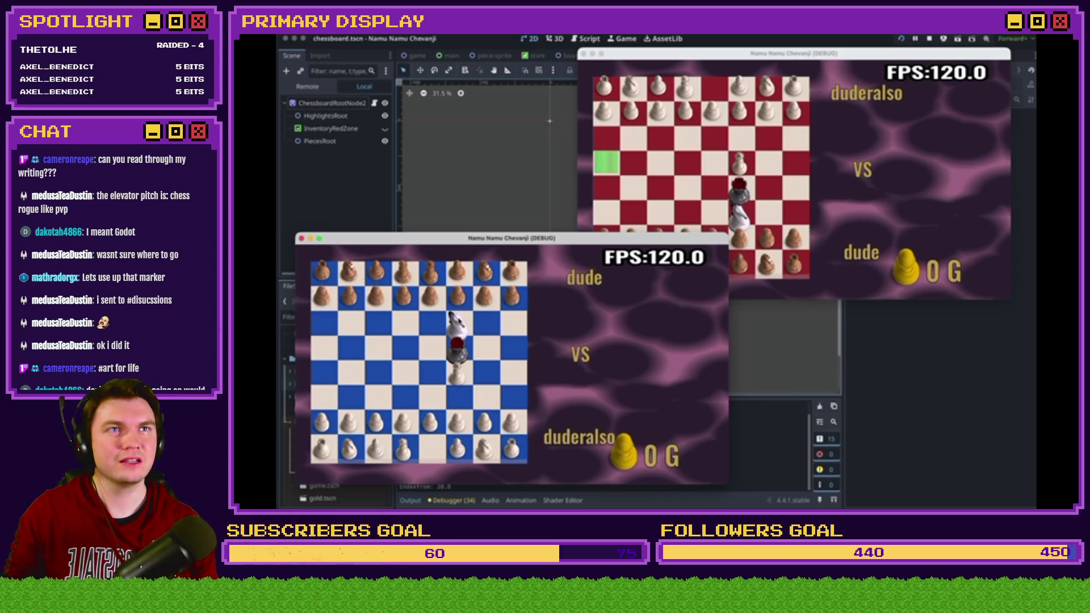
left_click(688, 160)
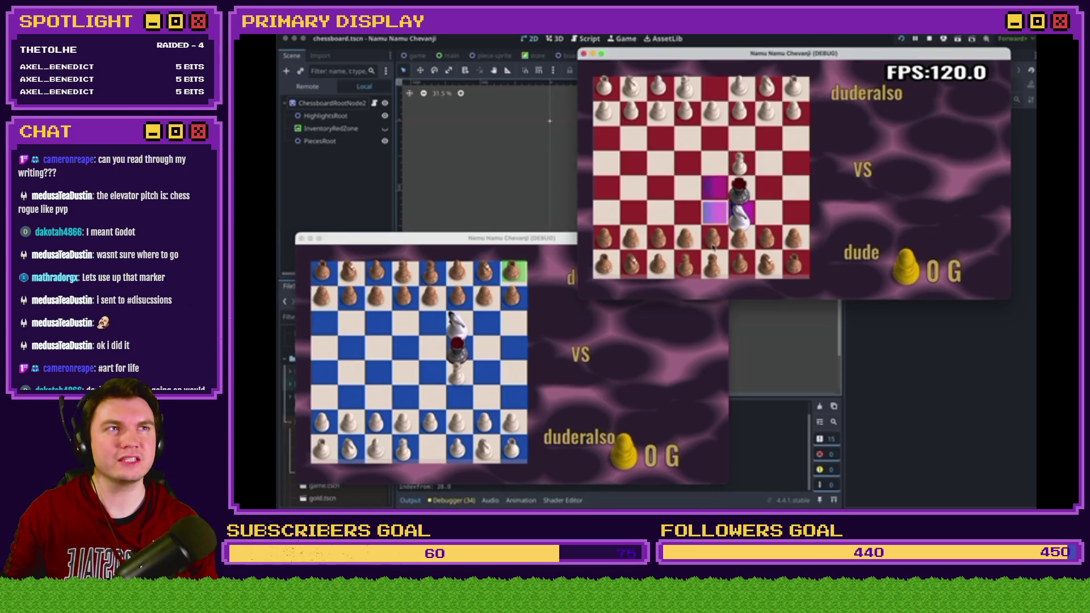
left_click_drag(710, 195, 709, 195)
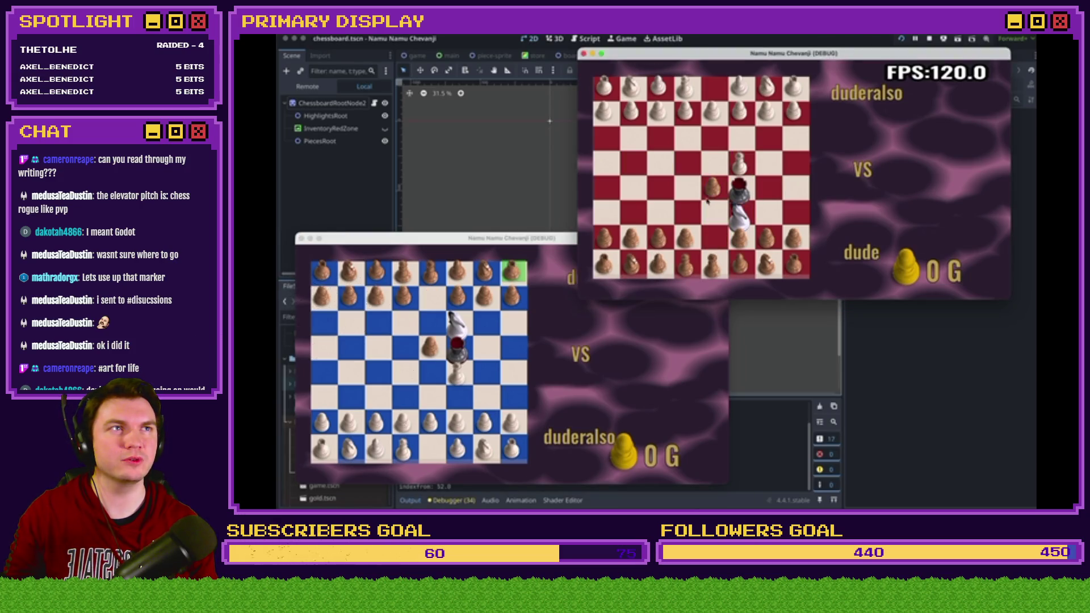
left_click(429, 412)
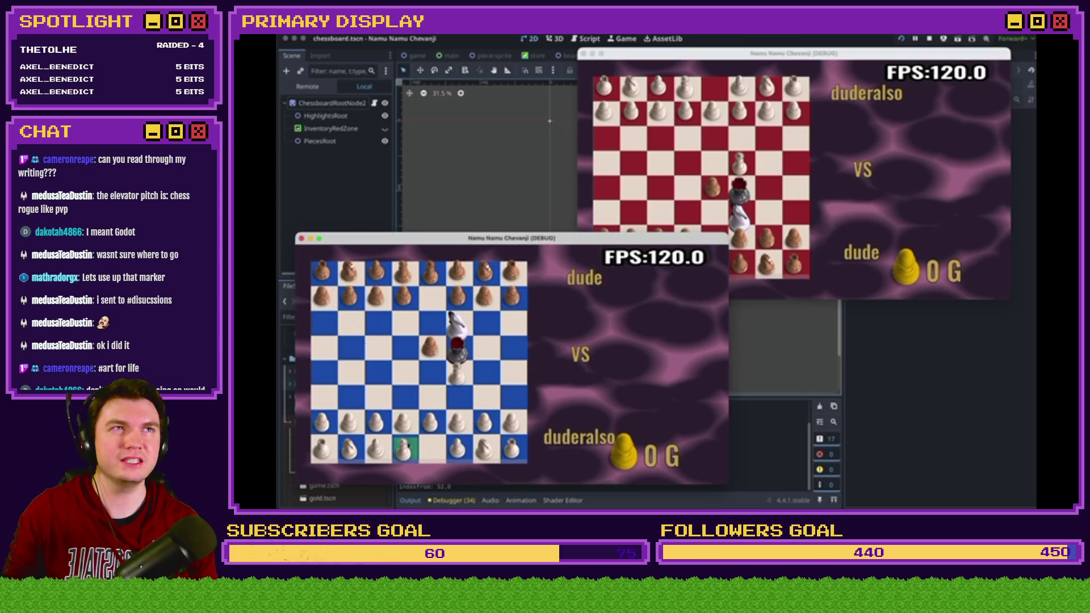
left_click_drag(430, 423, 429, 372)
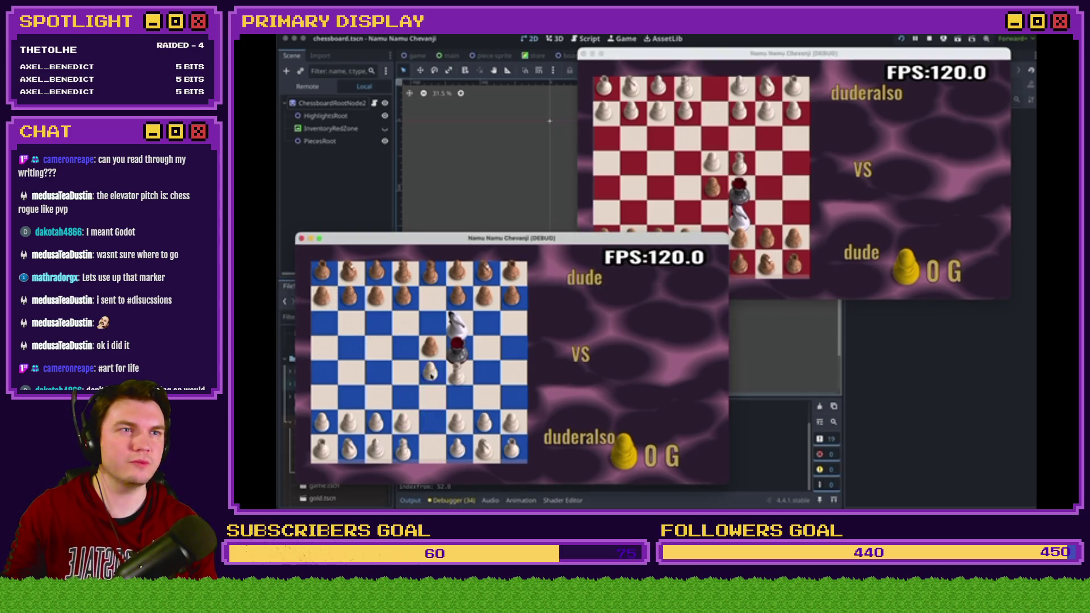
left_click(649, 112)
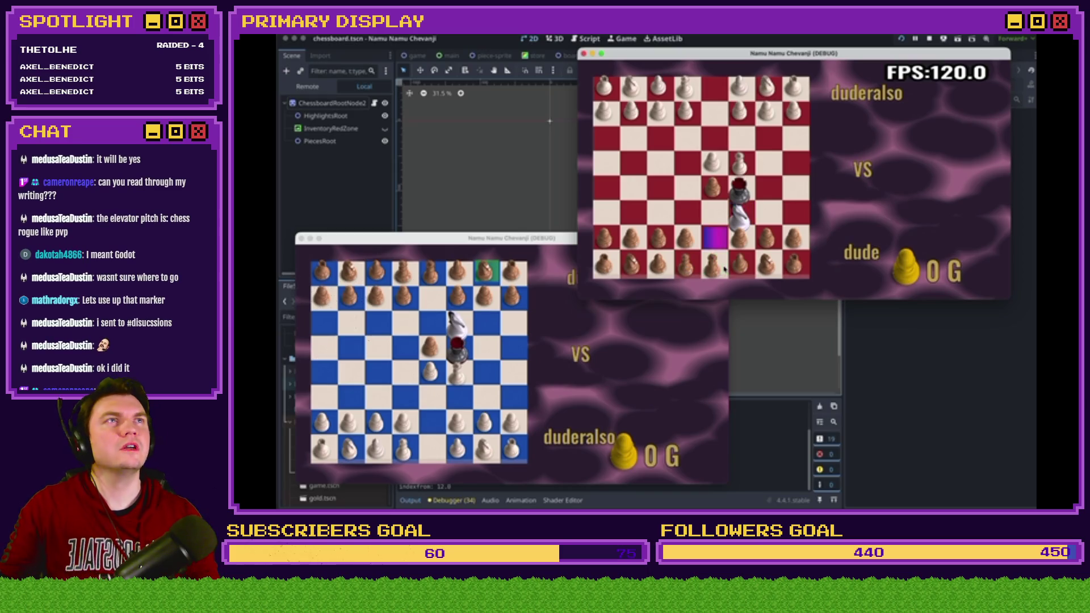
left_click(478, 388)
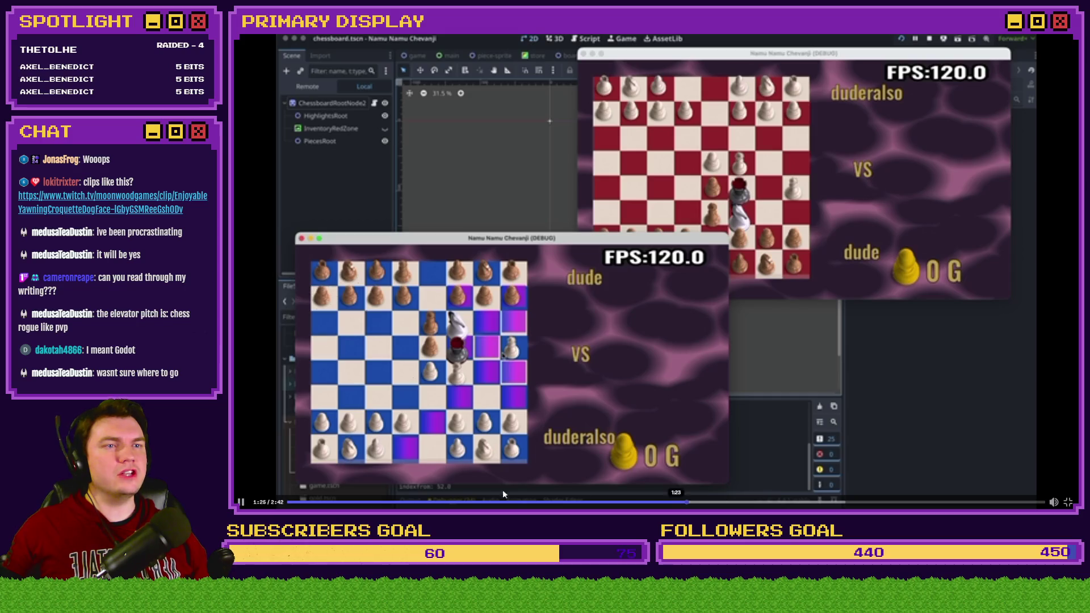
Seek the video back to the store screen at 0:37, pause it, and exit full screen
left_click(462, 502)
left_click(659, 286)
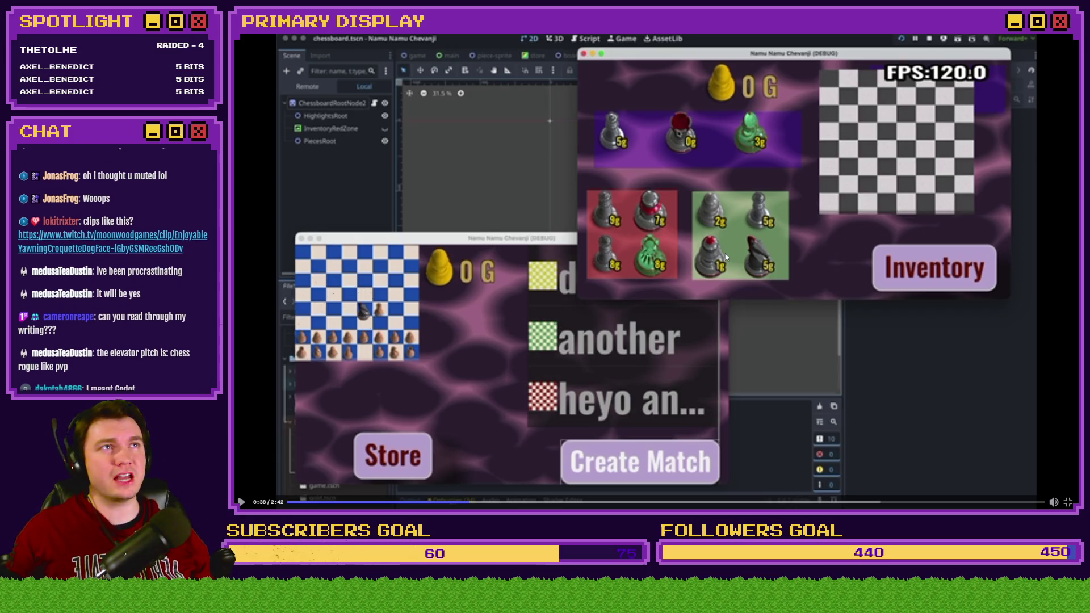
key("Escape")
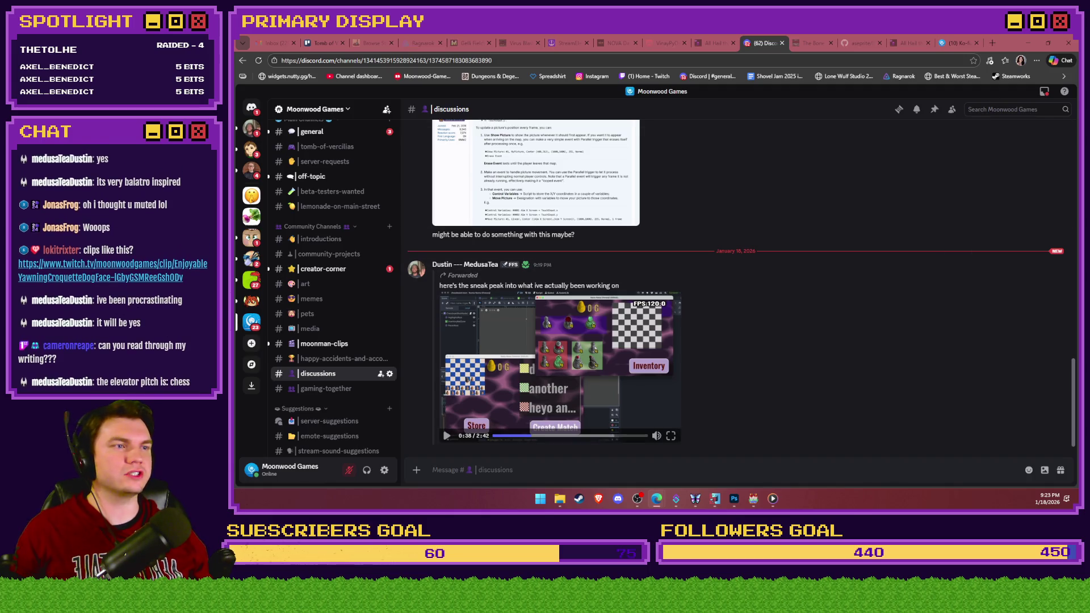
key("alt+Tab")
left_click(657, 498)
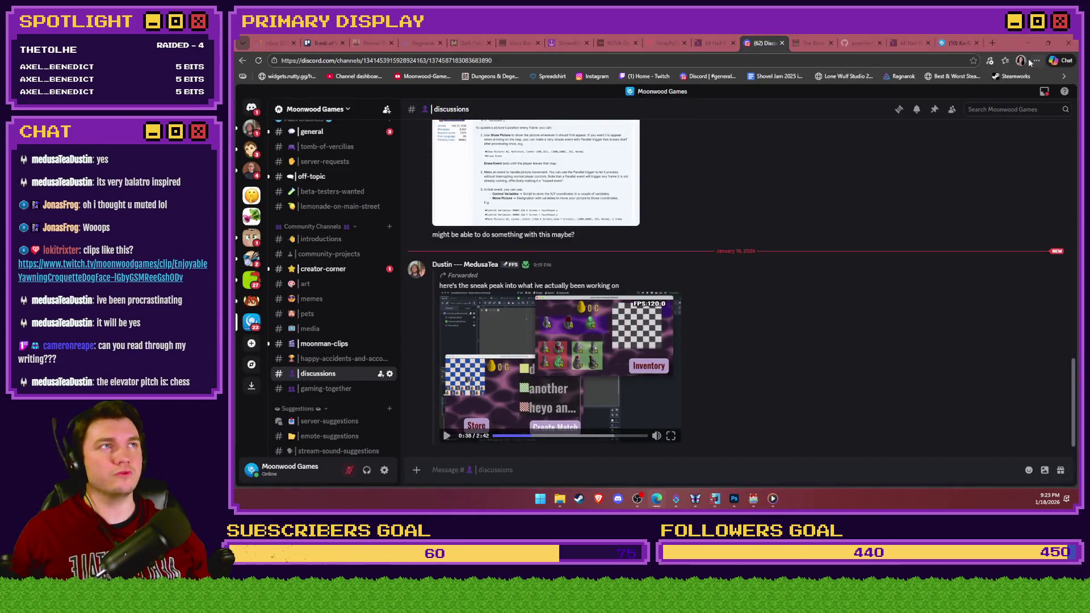
React to the sneak-peek video message with 🙌 and 💙
left_click(657, 499)
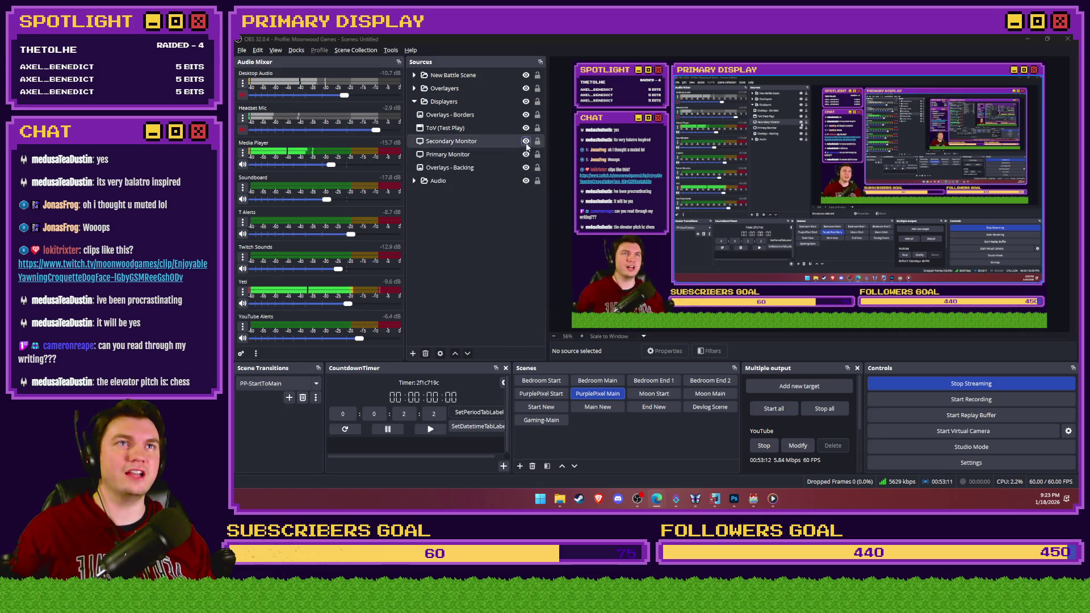
key("alt+Tab")
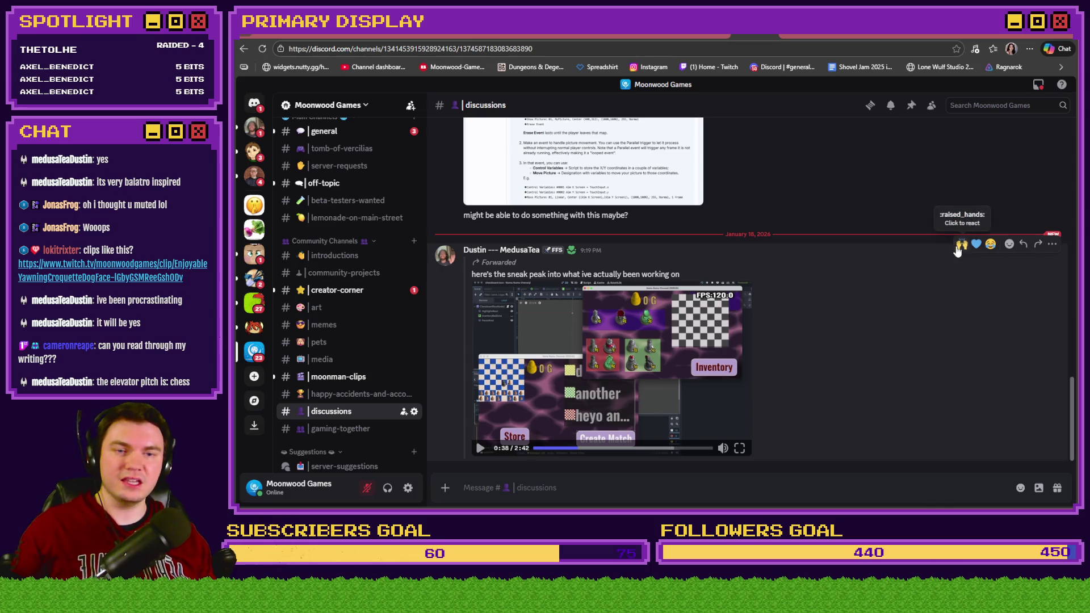
left_click(962, 243)
left_click(975, 230)
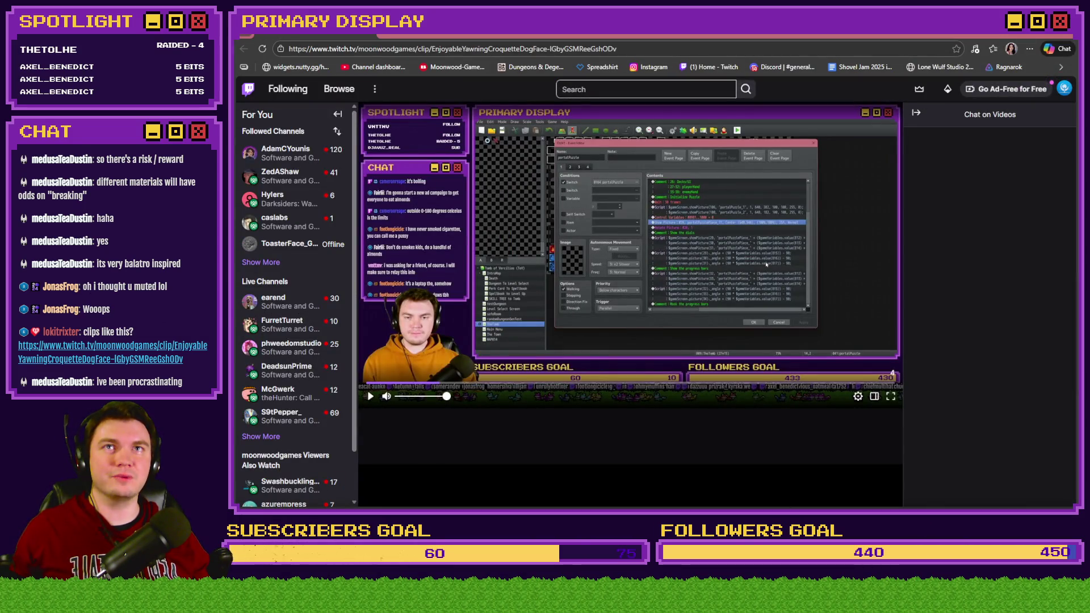
Play the Twitch clip 'Allow them to do WHAT NOW', then replay it from the start
left_click(370, 396)
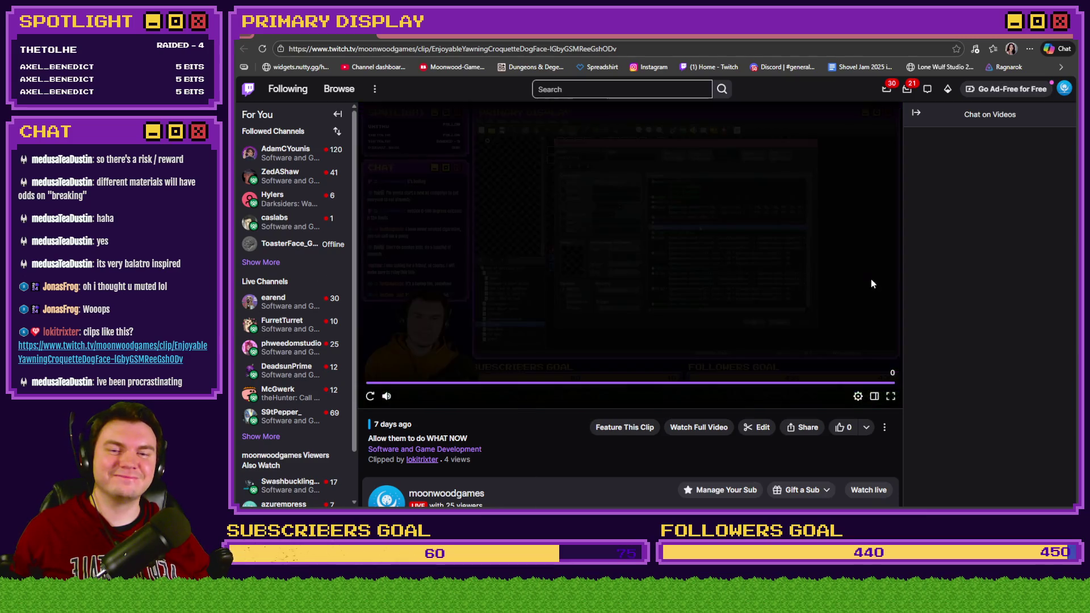
left_click(370, 397)
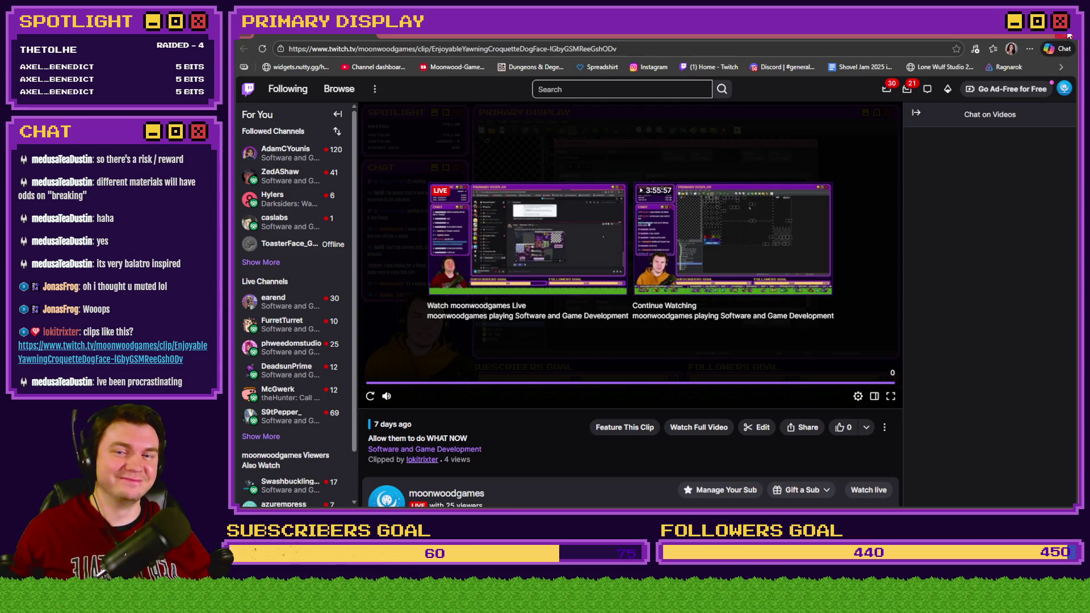
Switch from the Twitch clip tab back to the Discord tab
key("ctrl+Tab")
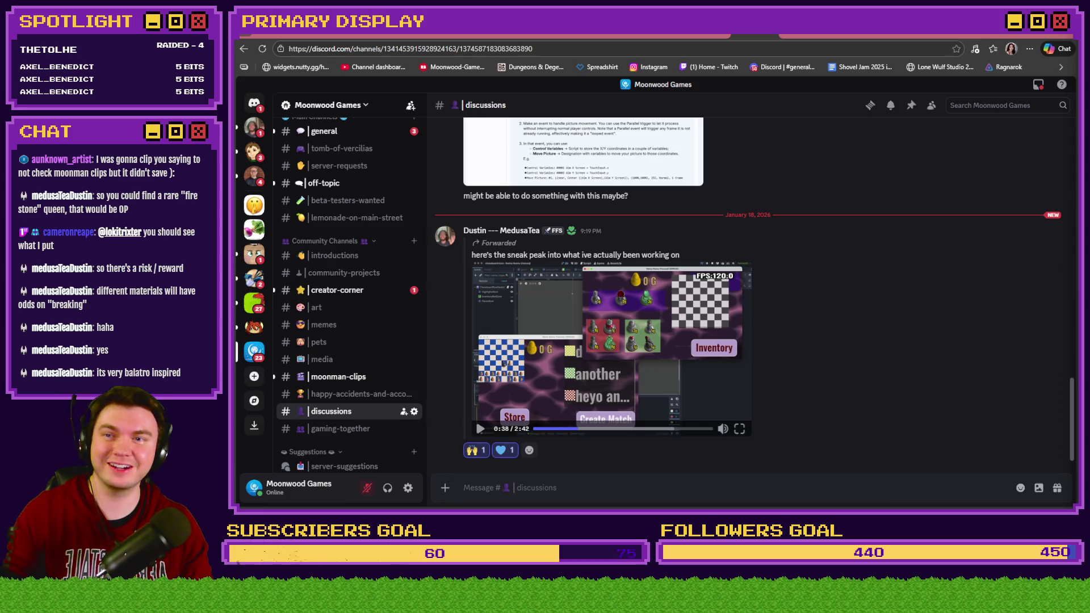
Switch to the Trello board, then to the RPG Maker MZ Database showing RTG(Spawn)
key("ctrl+Tab")
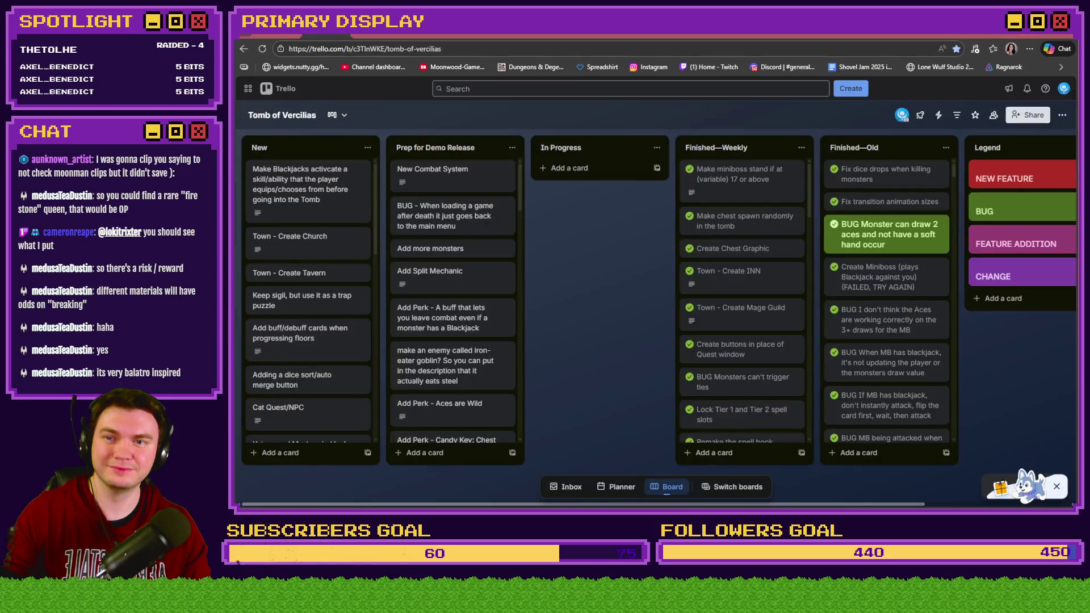
key("alt+Tab")
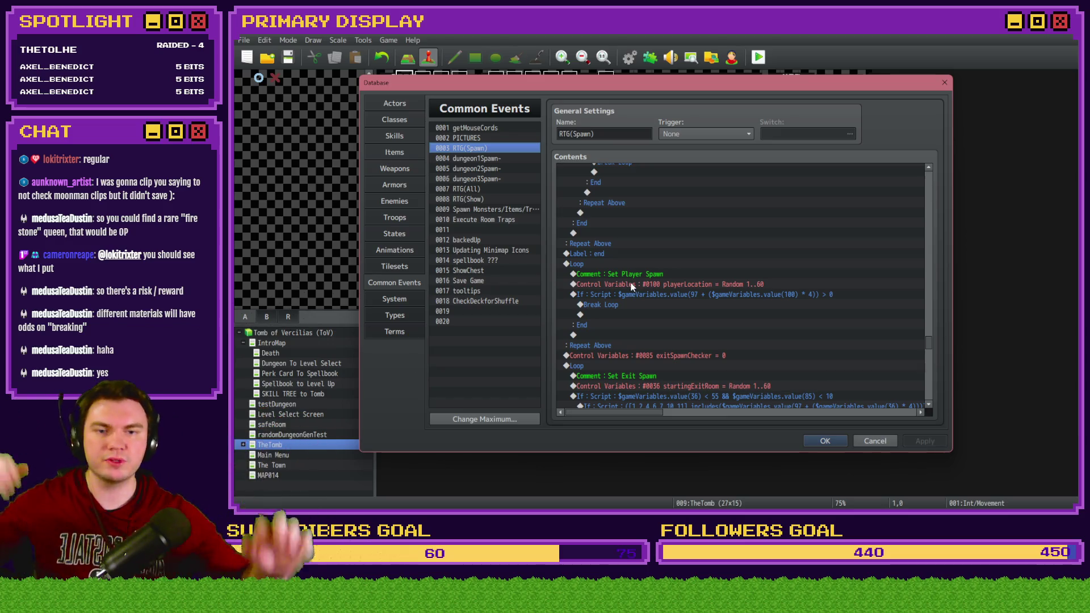
Review the player-spawn break check and the Set Exit Spawn loop's room conditions
left_click(773, 296)
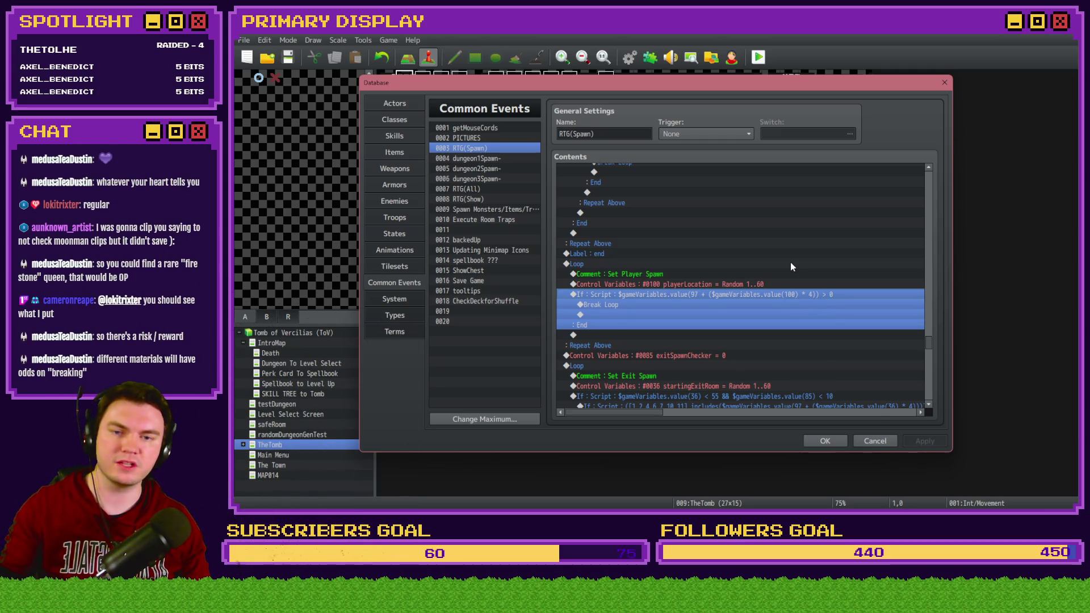
scroll(791, 267, "down", 3)
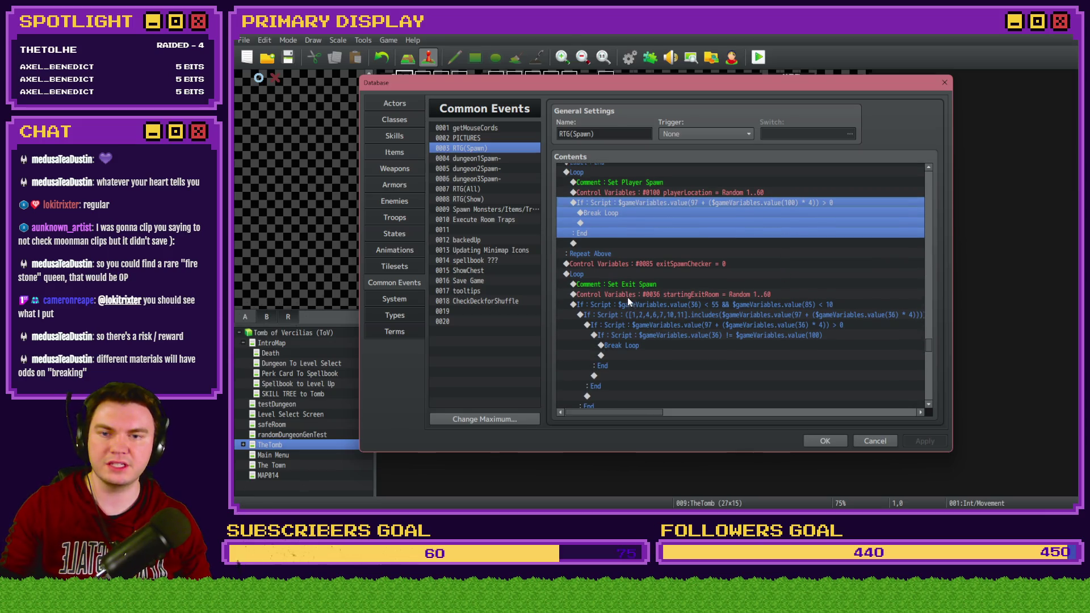
left_click(625, 286)
left_click(683, 294)
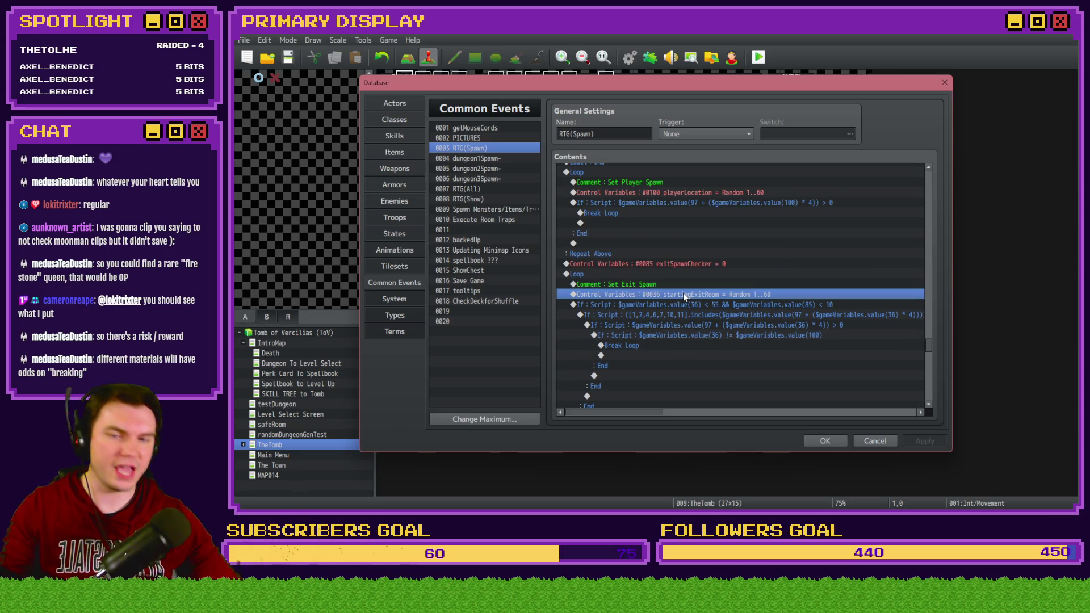
left_click(692, 306)
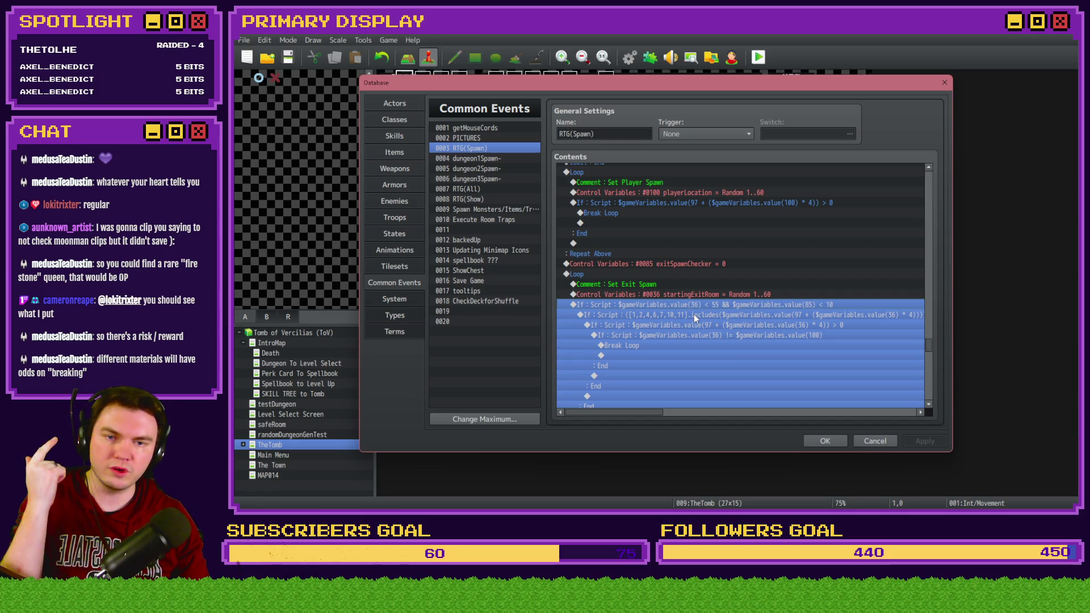
left_click(694, 315)
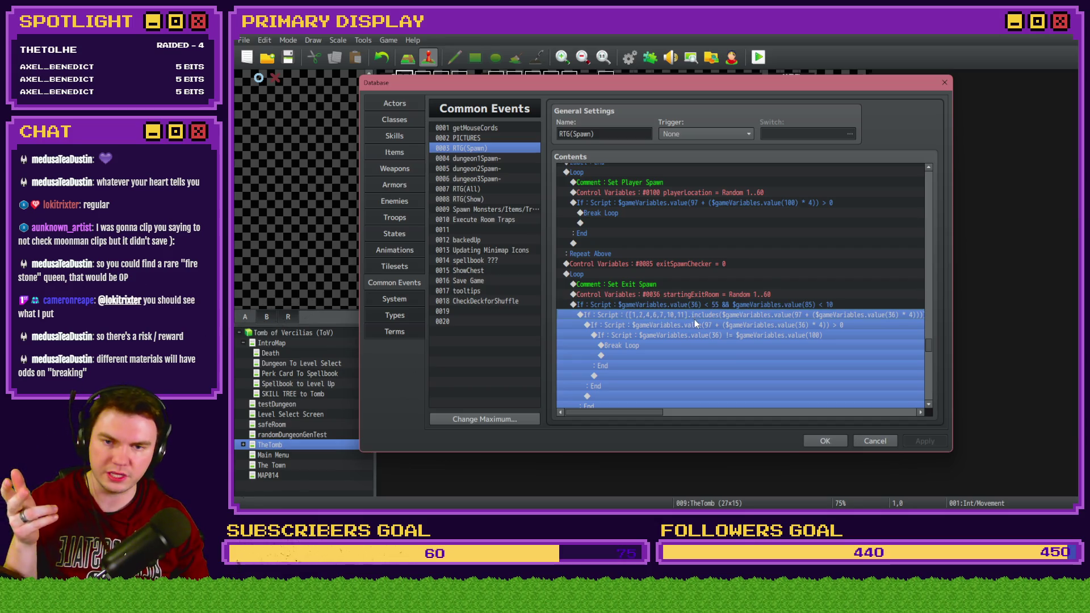
left_click(695, 326)
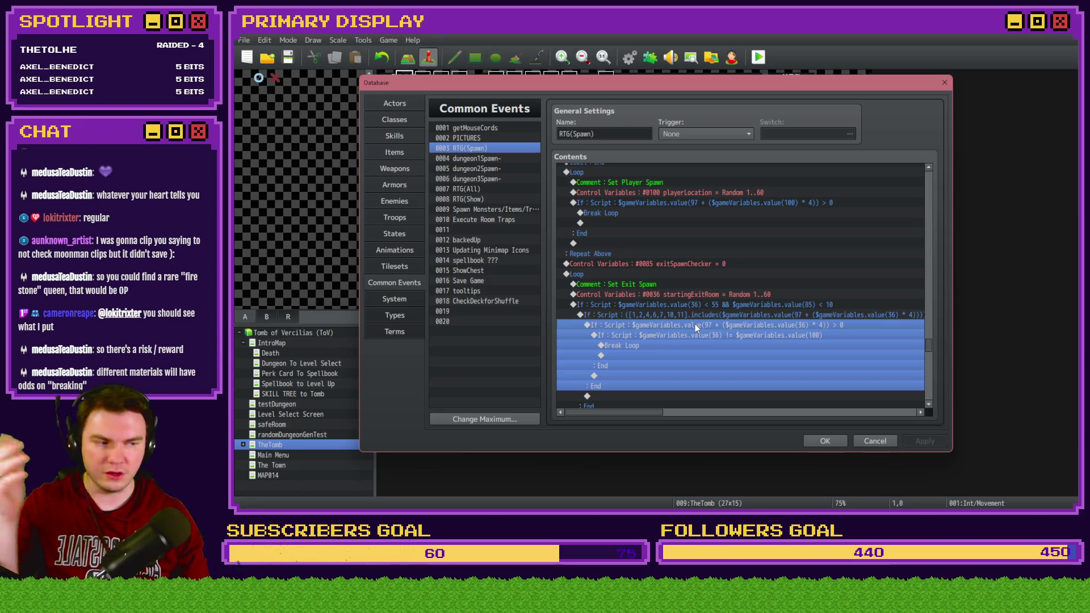
Inspect the Mini Boss Spawn loop and its check excluding the player's room
scroll(695, 323, "down", 1)
scroll(694, 323, "down", 6)
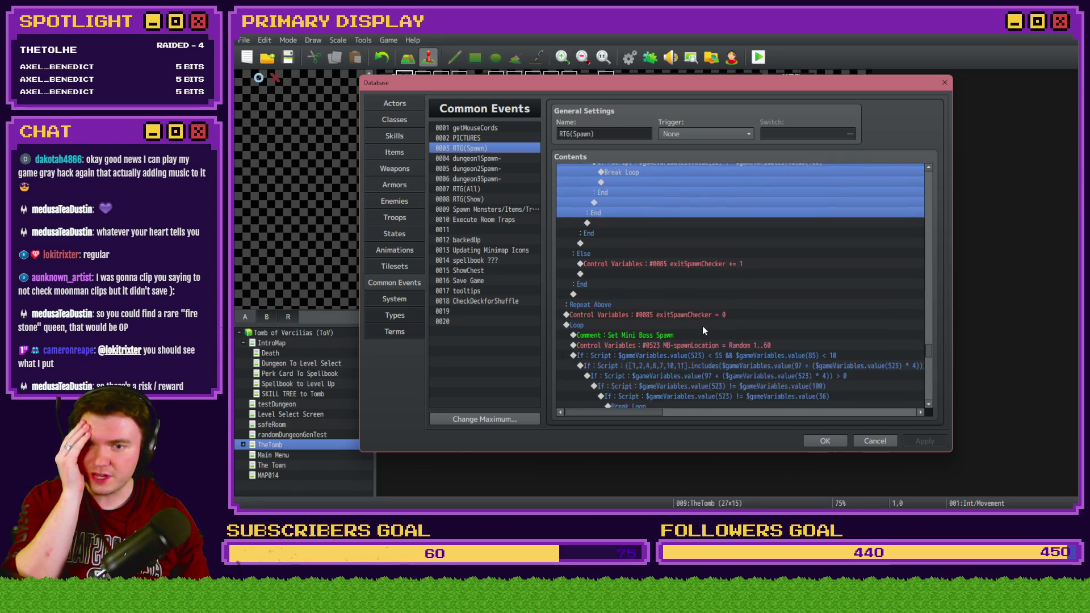
scroll(681, 295, "down", 6)
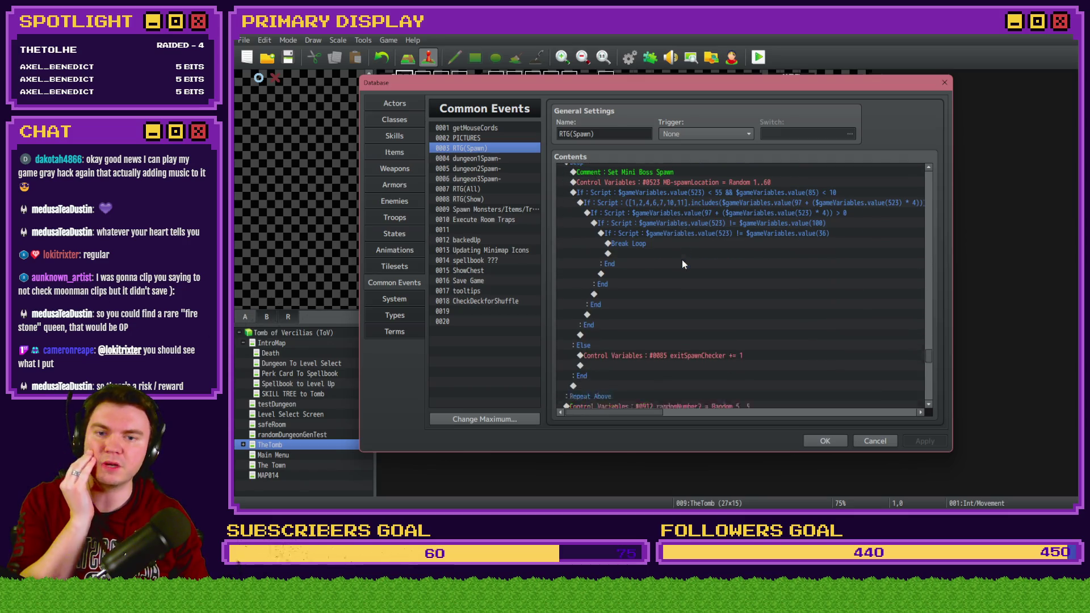
scroll(684, 251, "down", 3)
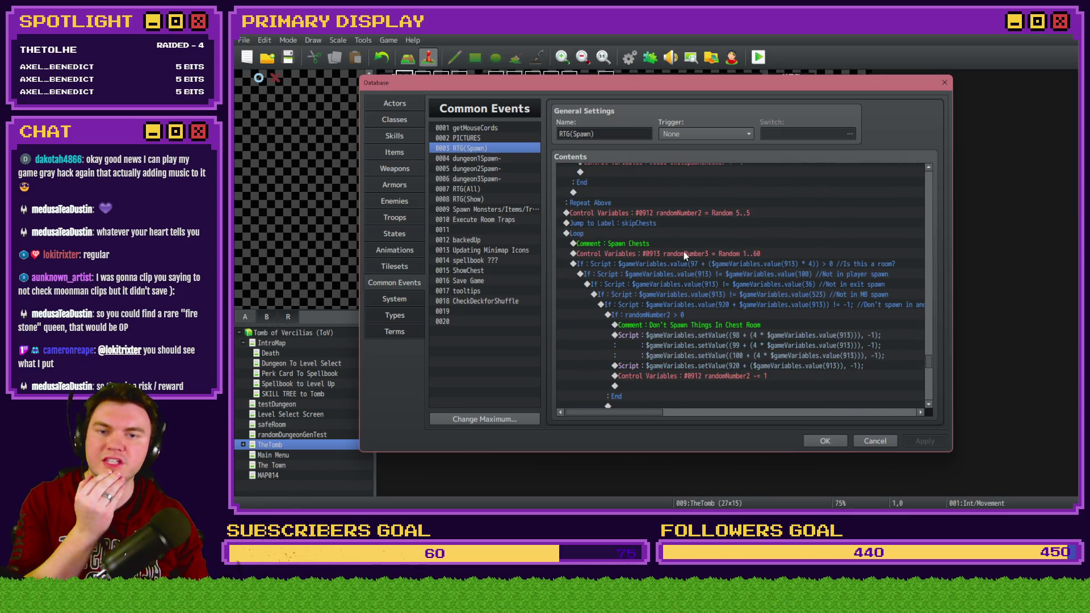
scroll(684, 253, "down", 8)
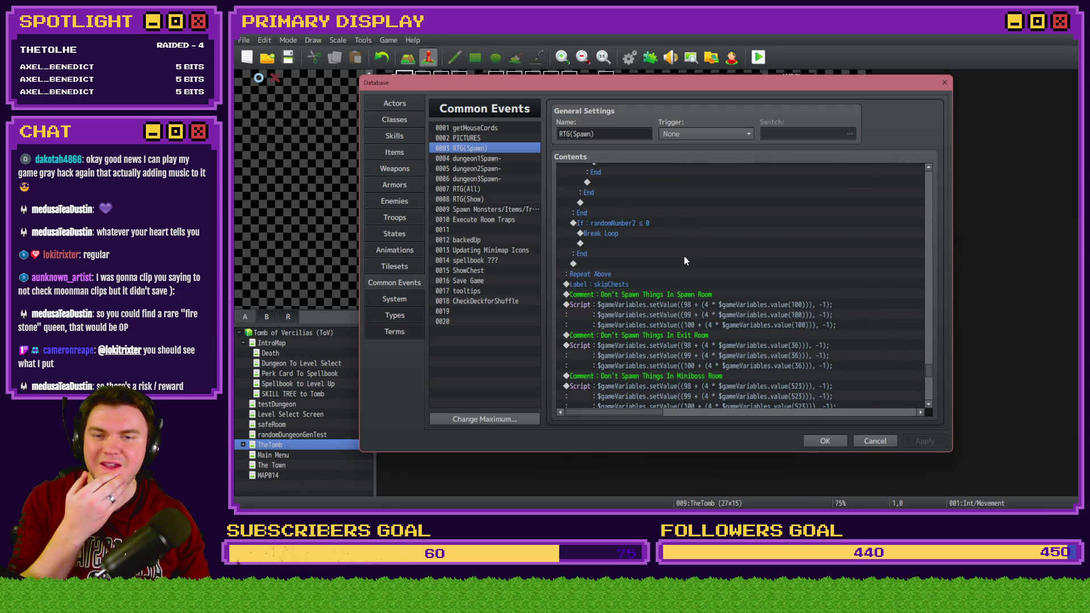
scroll(684, 258, "down", 2)
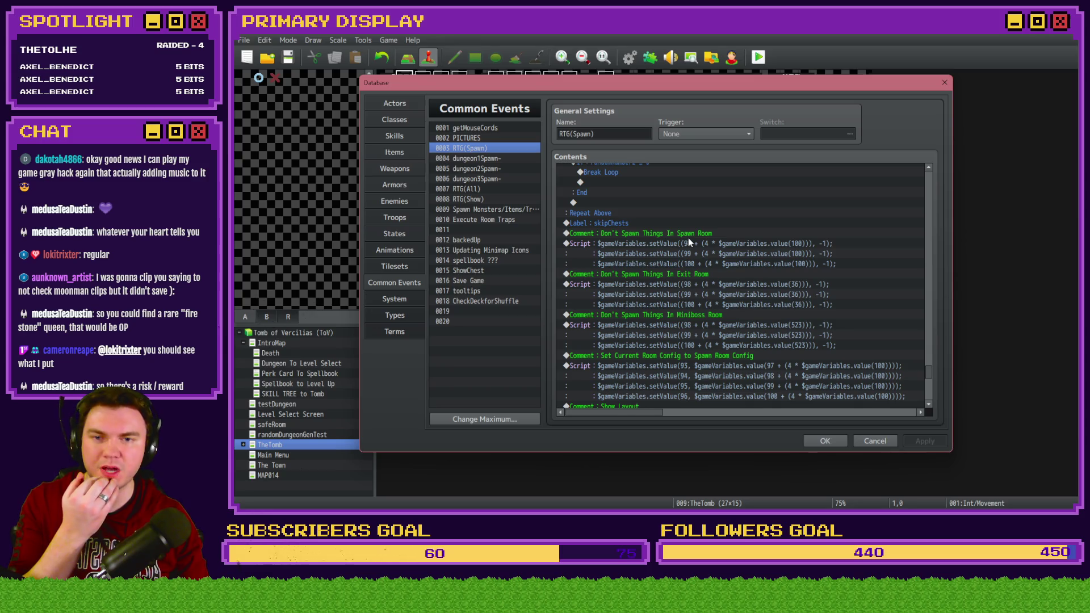
scroll(688, 242, "down", 2)
scroll(697, 223, "down", 2)
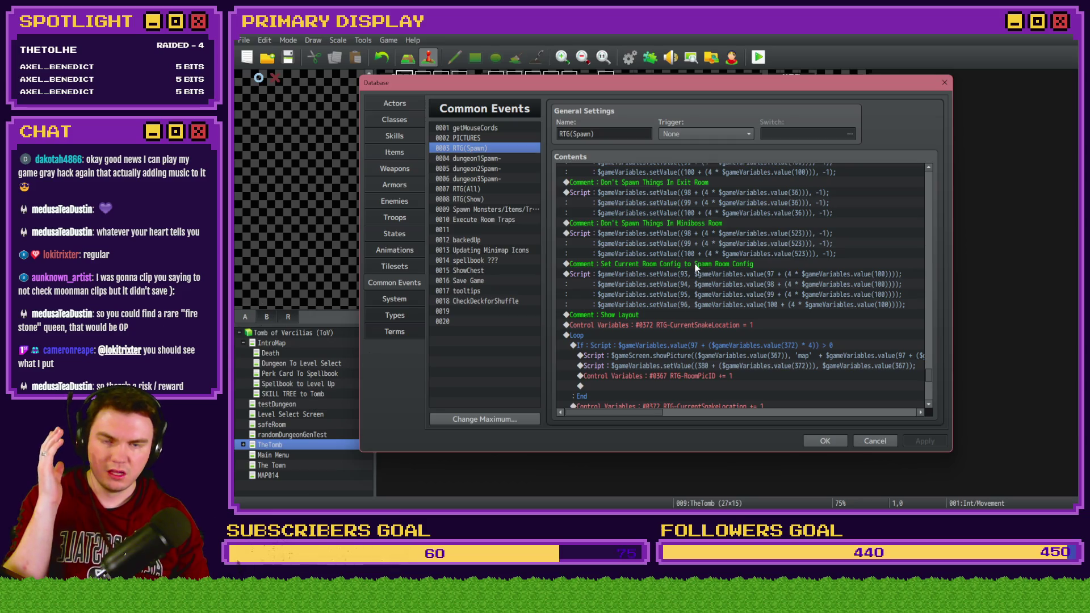
scroll(694, 285, "up", 5)
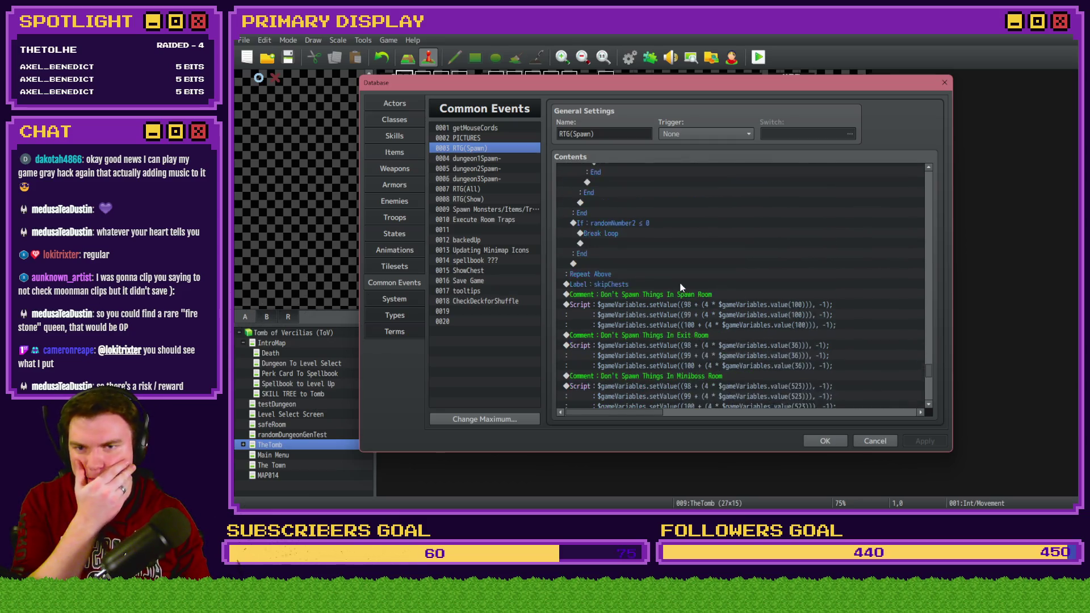
scroll(680, 287, "up", 4)
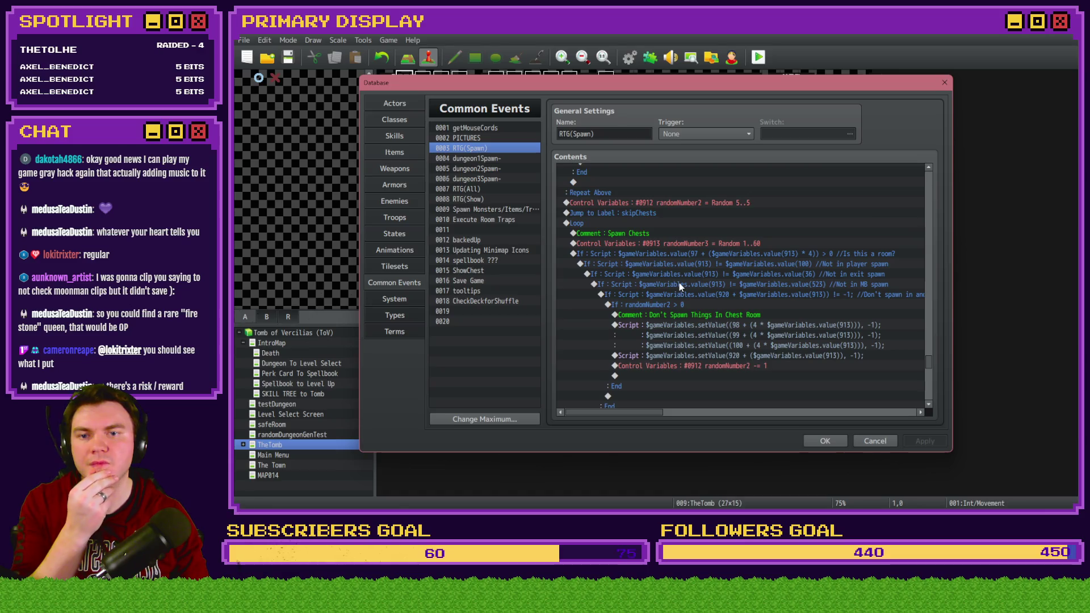
scroll(680, 287, "up", 8)
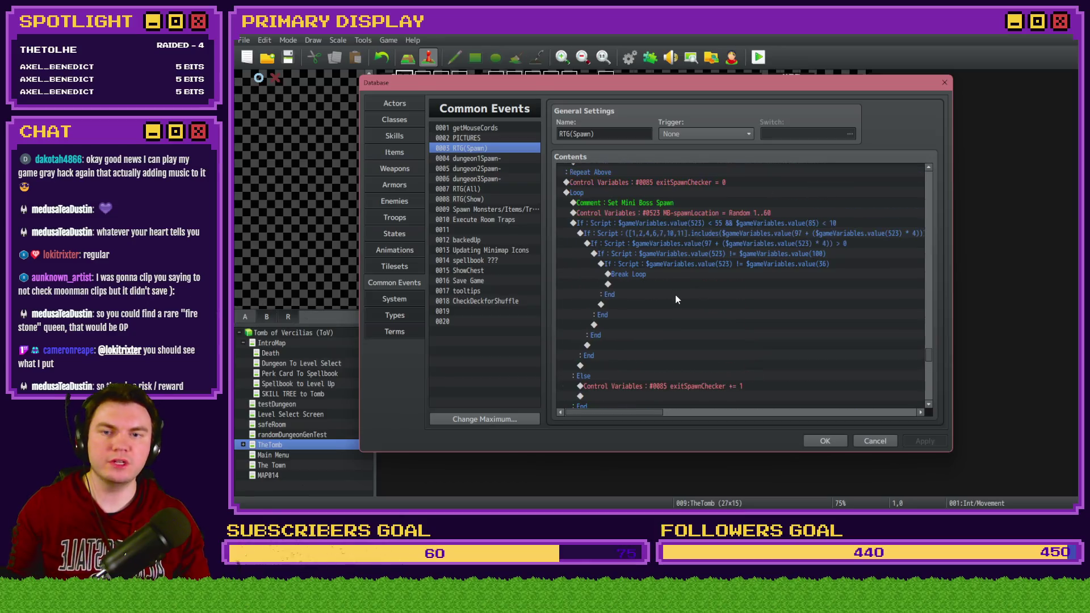
left_click(593, 192)
scroll(647, 329, "down", 1)
scroll(649, 334, "down", 7)
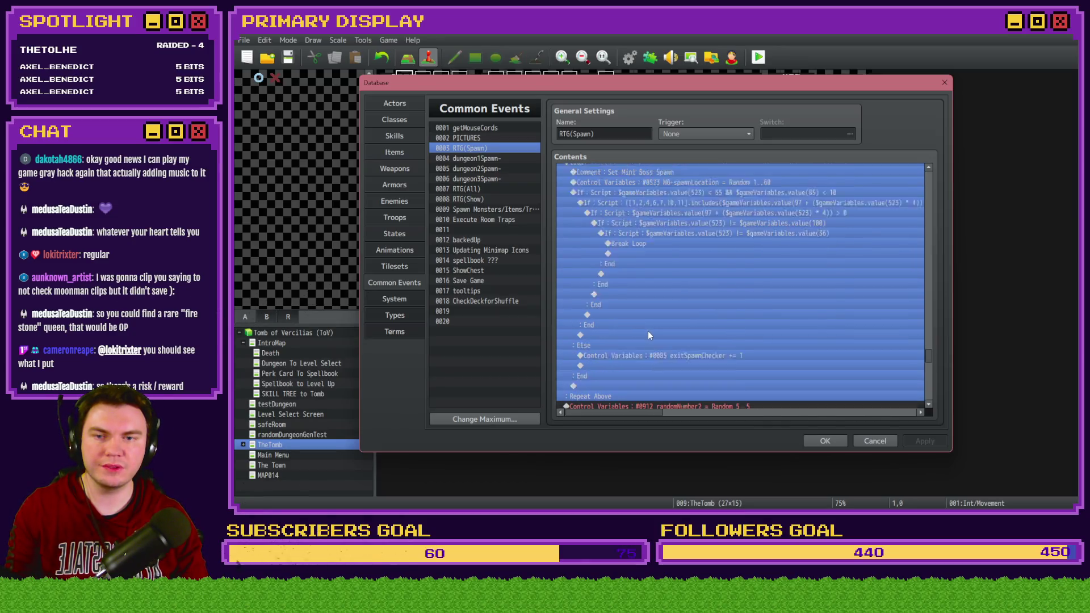
left_click(610, 238)
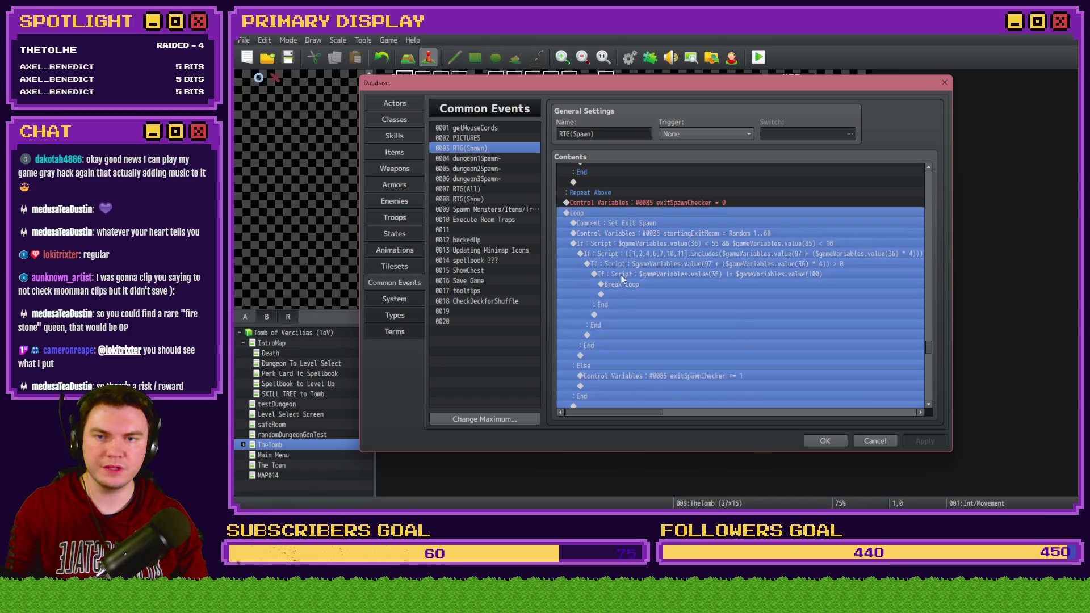
left_click(615, 284)
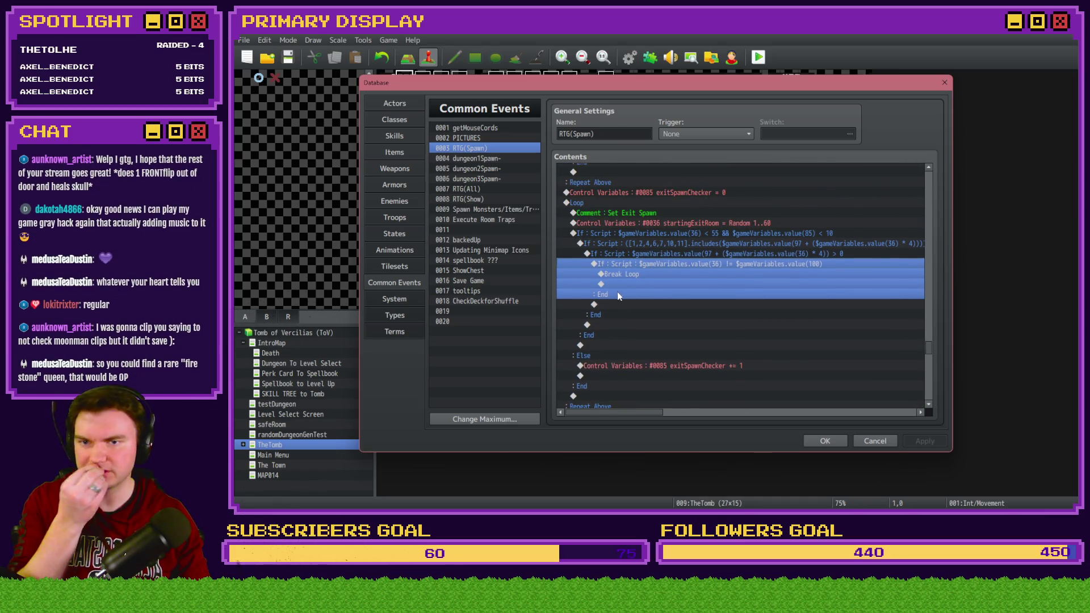
Select the whole Mini Boss Spawn loop and paste a duplicate of it
scroll(618, 289, "up", 3)
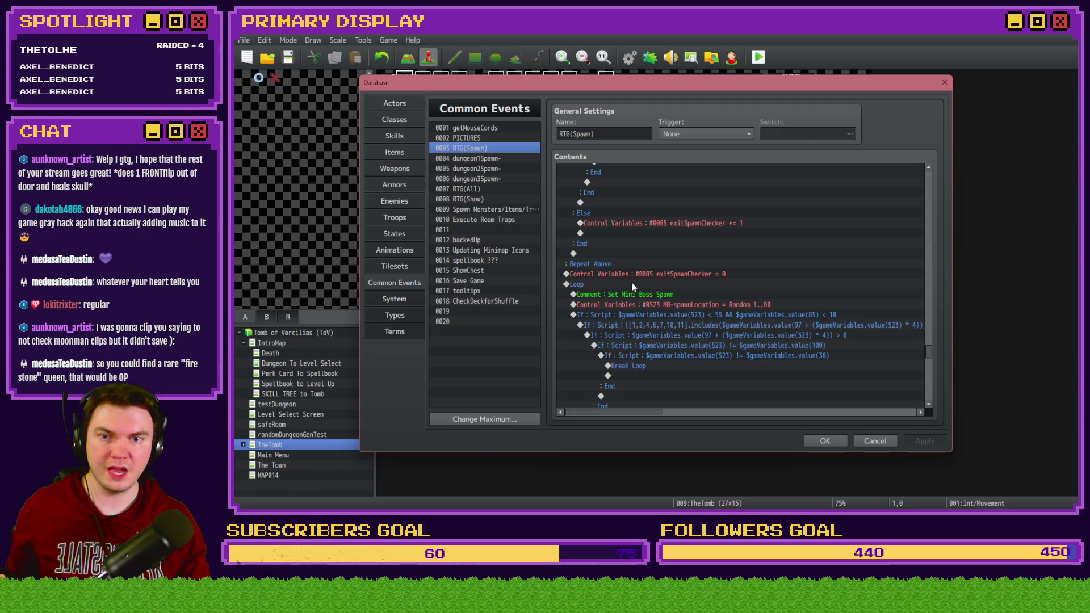
left_click(631, 280)
scroll(625, 298, "down", 3)
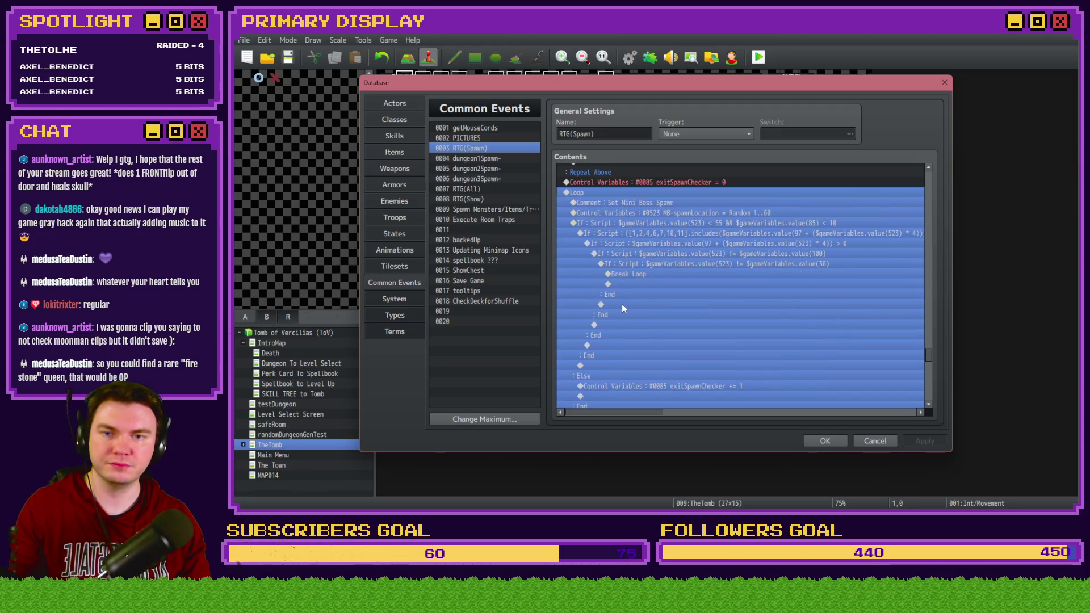
key("ctrl+x")
key("ctrl+v")
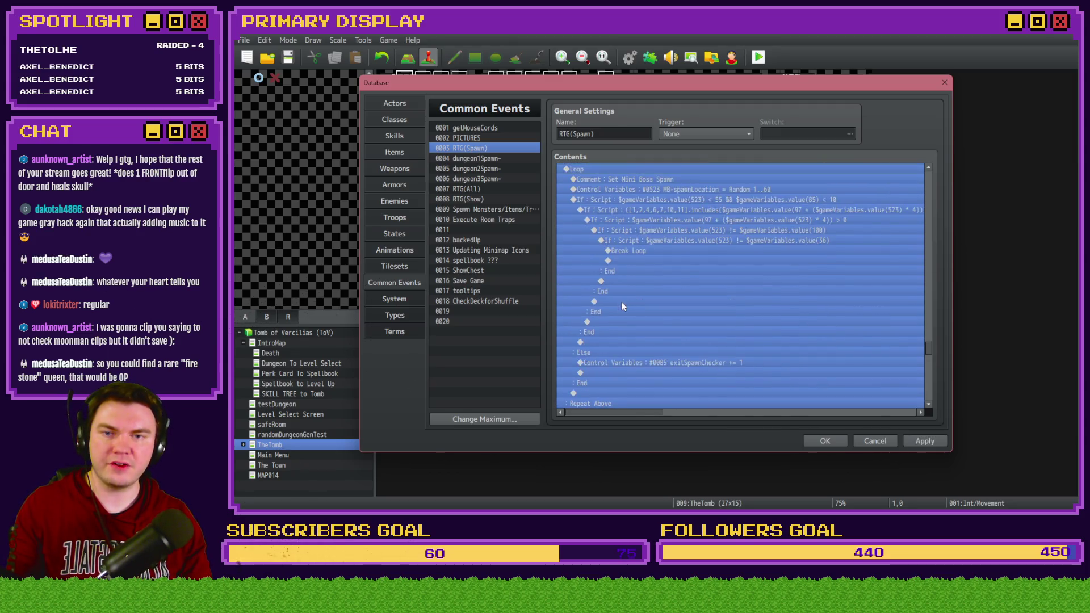
Change the duplicated loop's comment from 'Set Mini Boss Spawn' to 'Set Orb Pedestal Spawn'
double_click(657, 209)
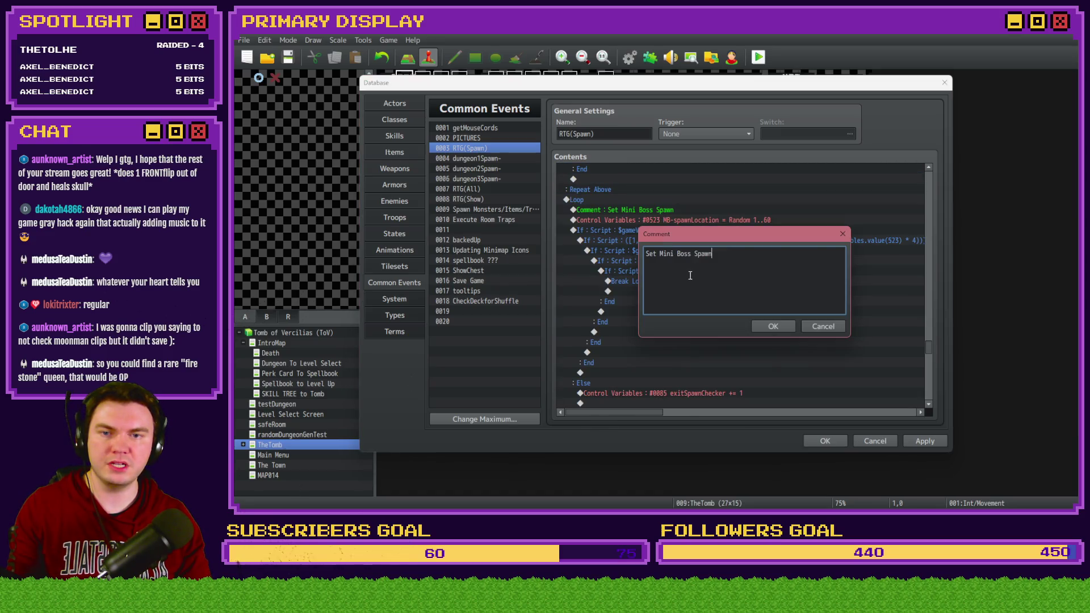
left_click_drag(659, 253, 692, 252)
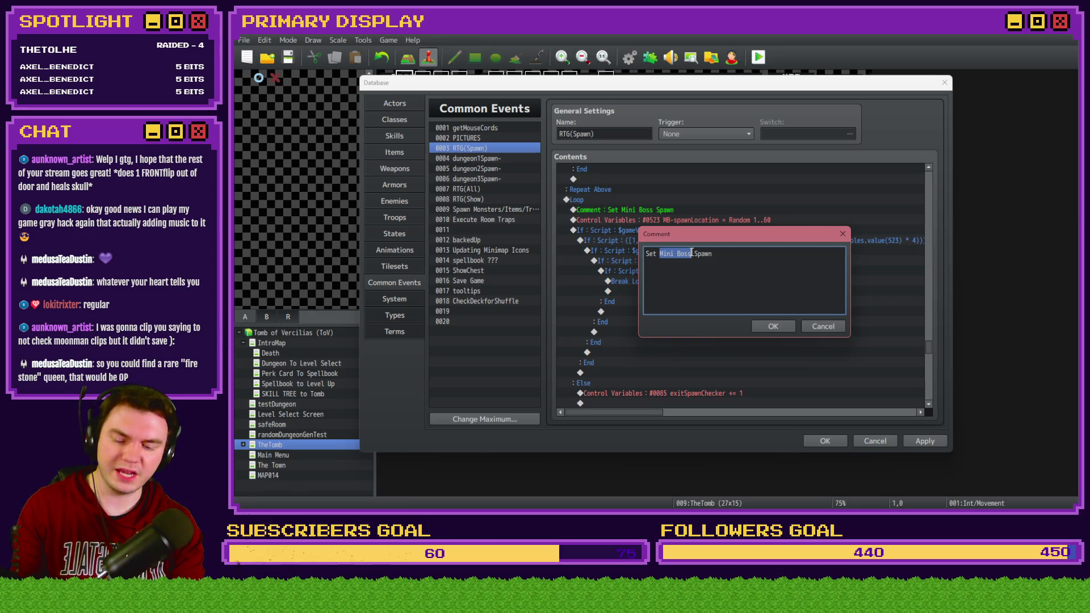
type("Orb Pede")
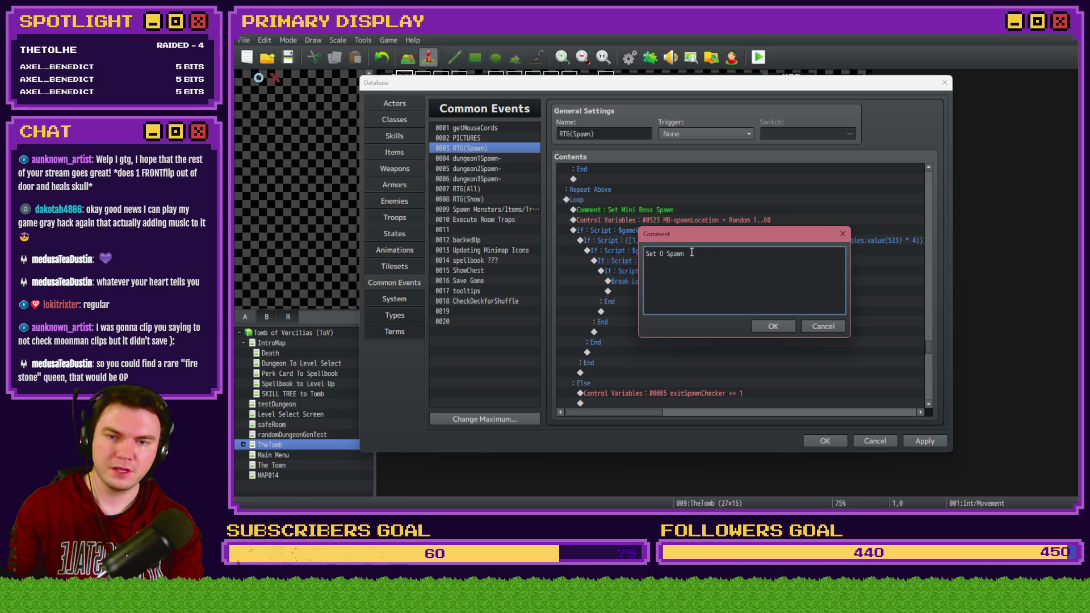
type("stal")
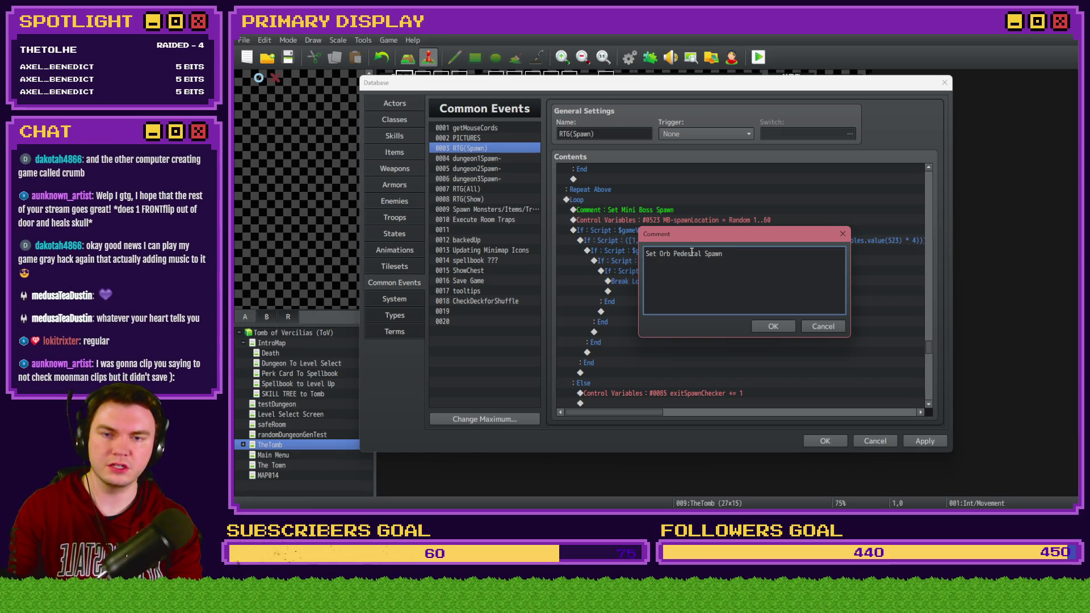
left_click(755, 327)
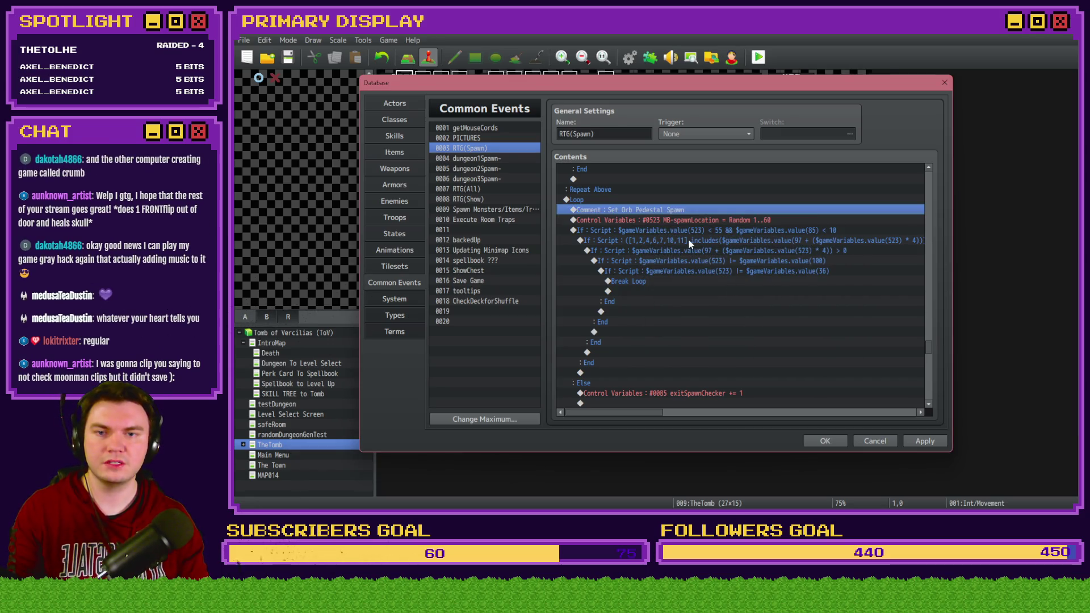
left_click(692, 220)
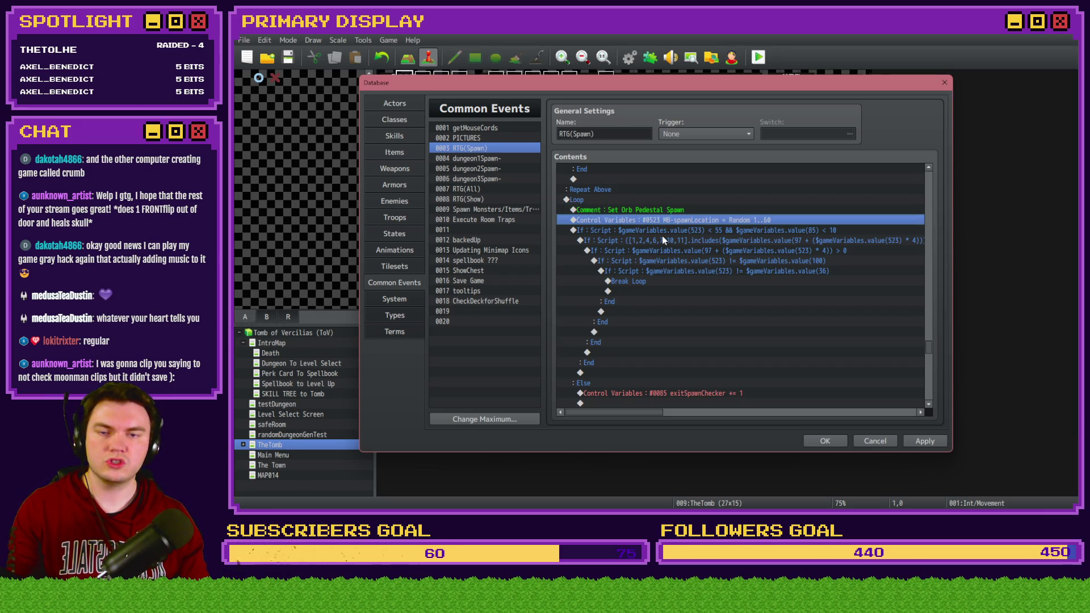
Open the variable list for the spawn-location assignment and browse to variables 0801–0820
key("Return")
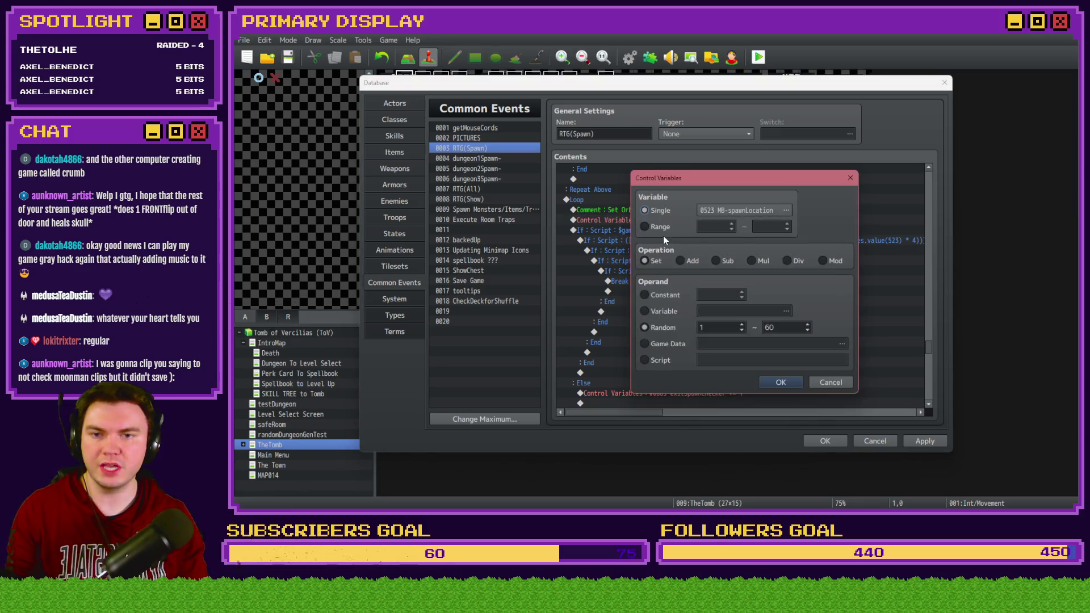
left_click(716, 211)
key("Down")
key("Down")
key("Down")
key("Down")
key("Down")
key("Down")
key("Down")
key("Down")
key("Down")
key("Down")
key("Down")
key("Down")
key("Down")
key("Down")
key("Down")
key("Down")
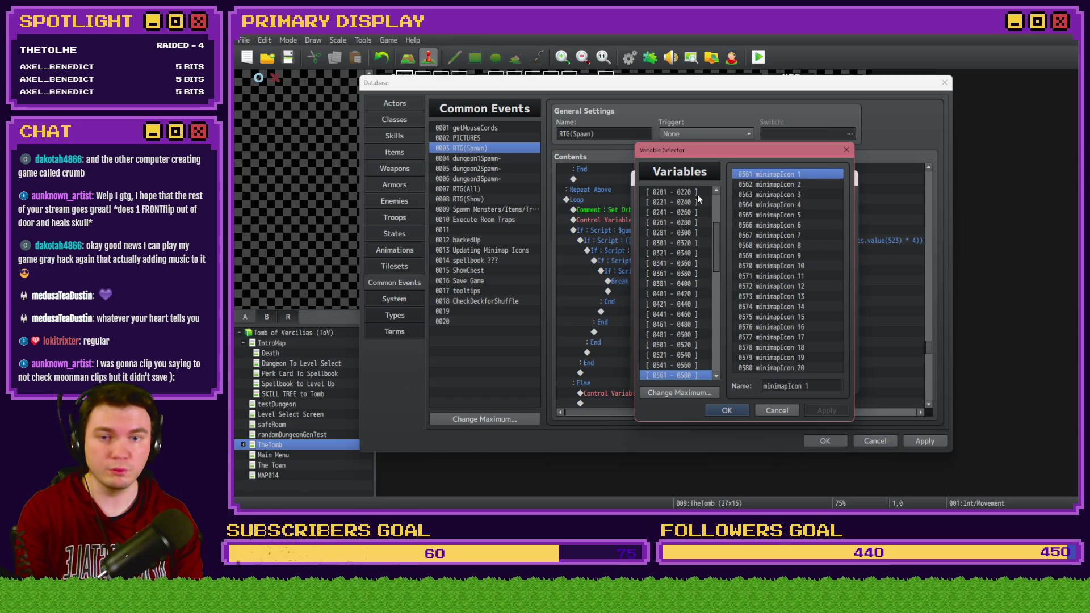
key("Down")
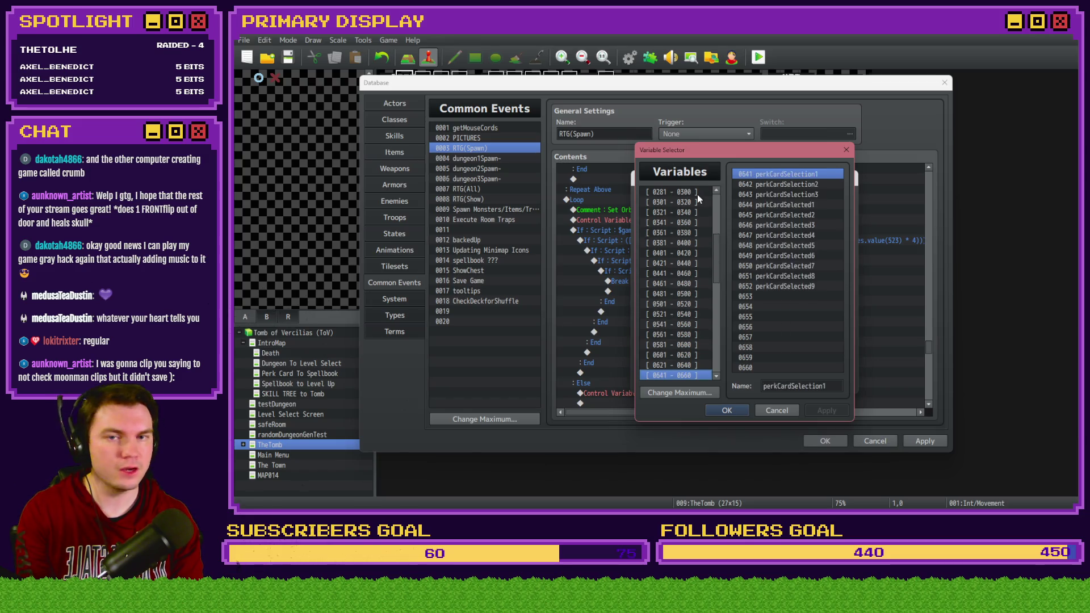
key("Down")
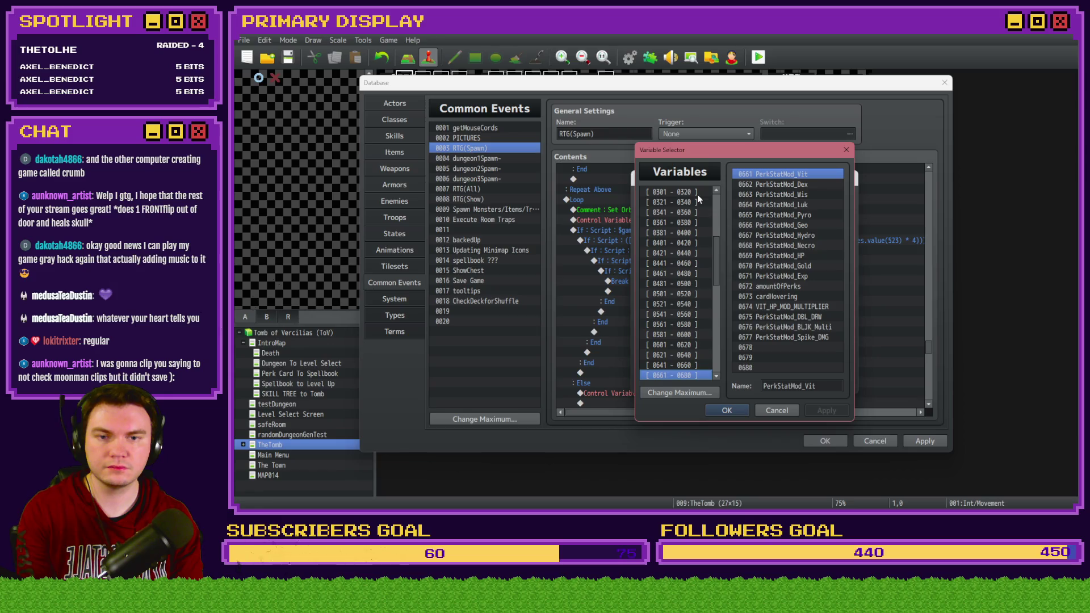
key("Down")
key("Down")
key("Down")
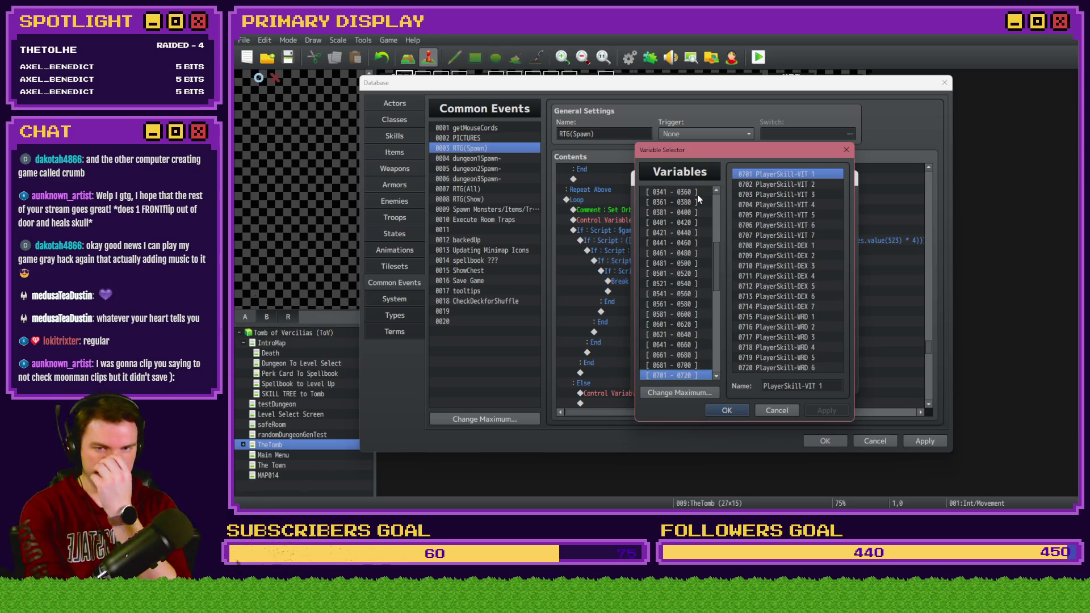
key("Down")
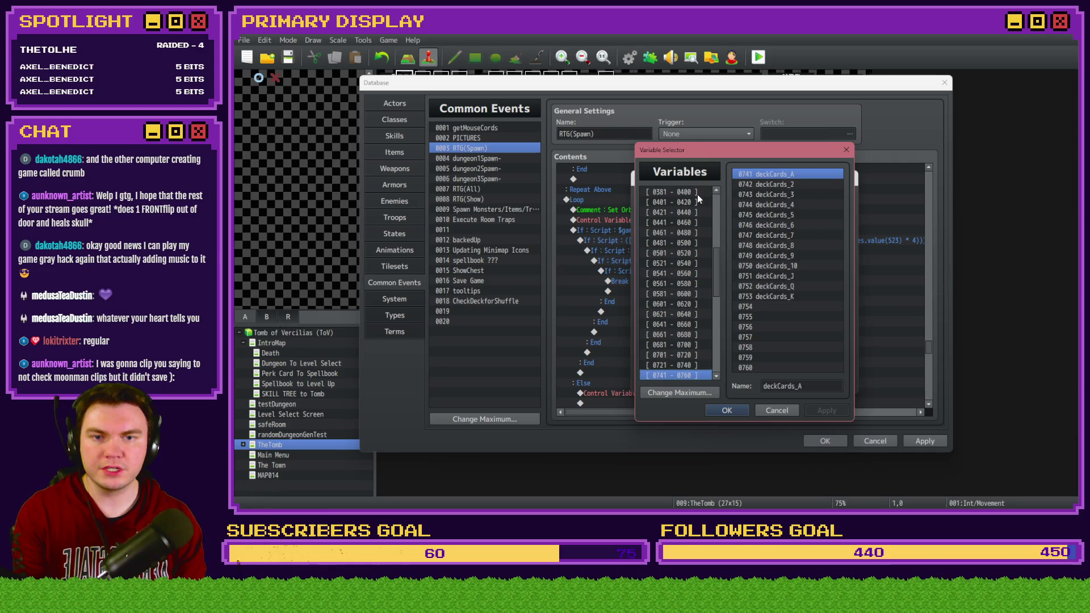
key("Down")
key("Down")
key("Down")
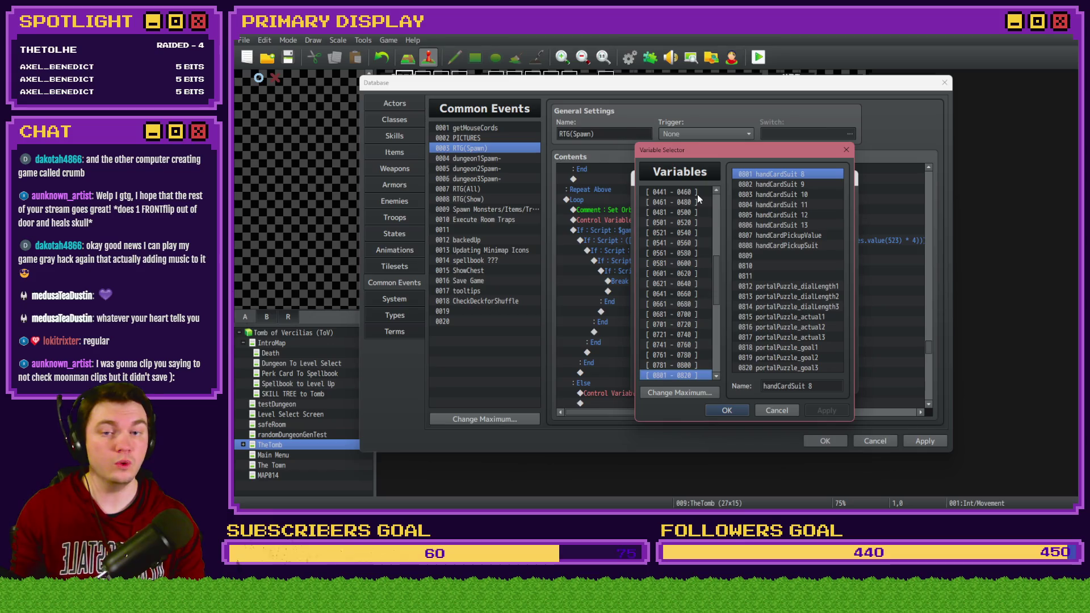
right_click(697, 194)
left_click(694, 293)
Name unused variable 0809 pedestalOrbSpawn and make the Random 1..60 assignment use it
key("Down")
key("Down")
key("Down")
key("Down")
key("Down")
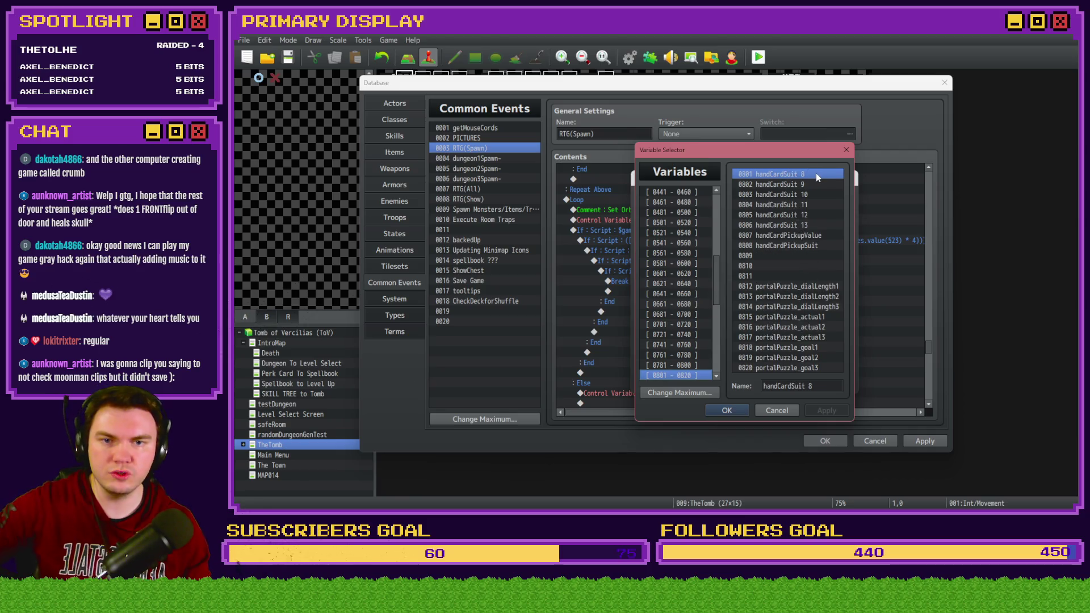
mouse_move(819, 236)
left_mouse_down()
mouse_move(820, 255)
mouse_move(799, 270)
mouse_move(801, 255)
left_mouse_up()
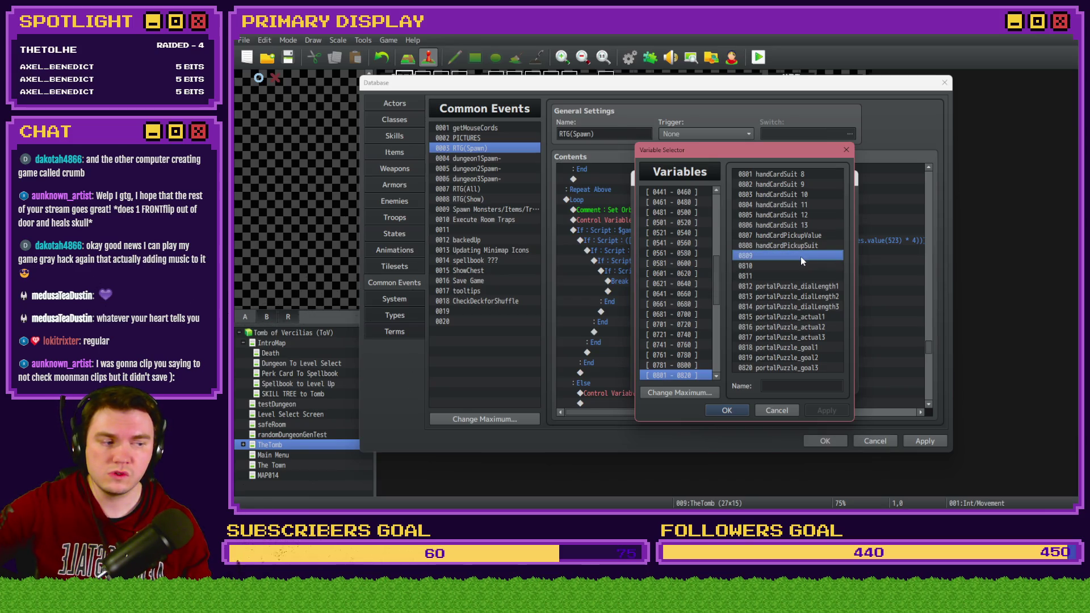
left_click(778, 388)
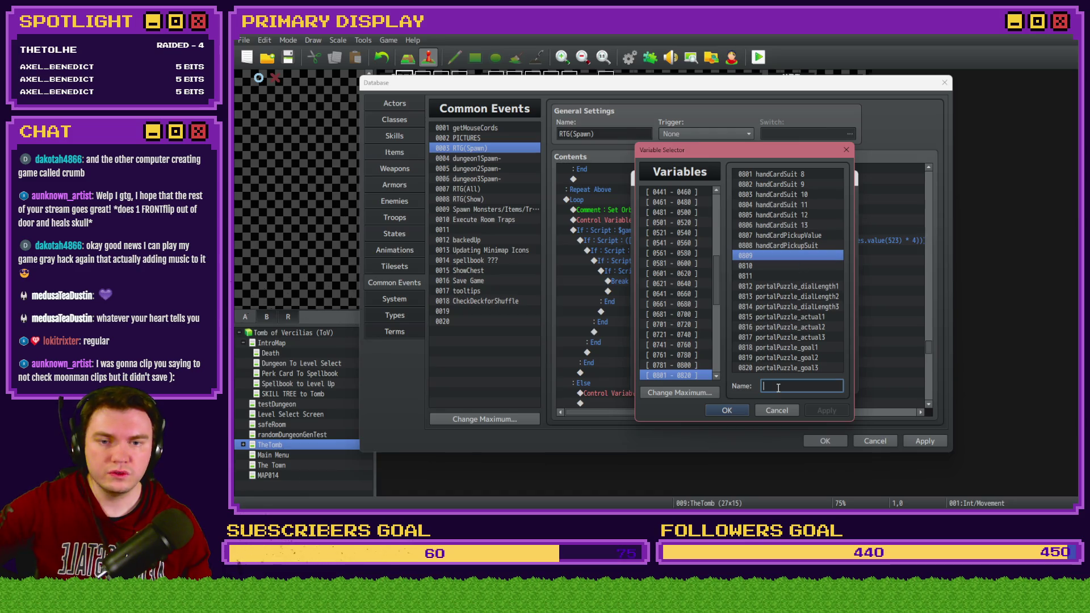
type("pe")
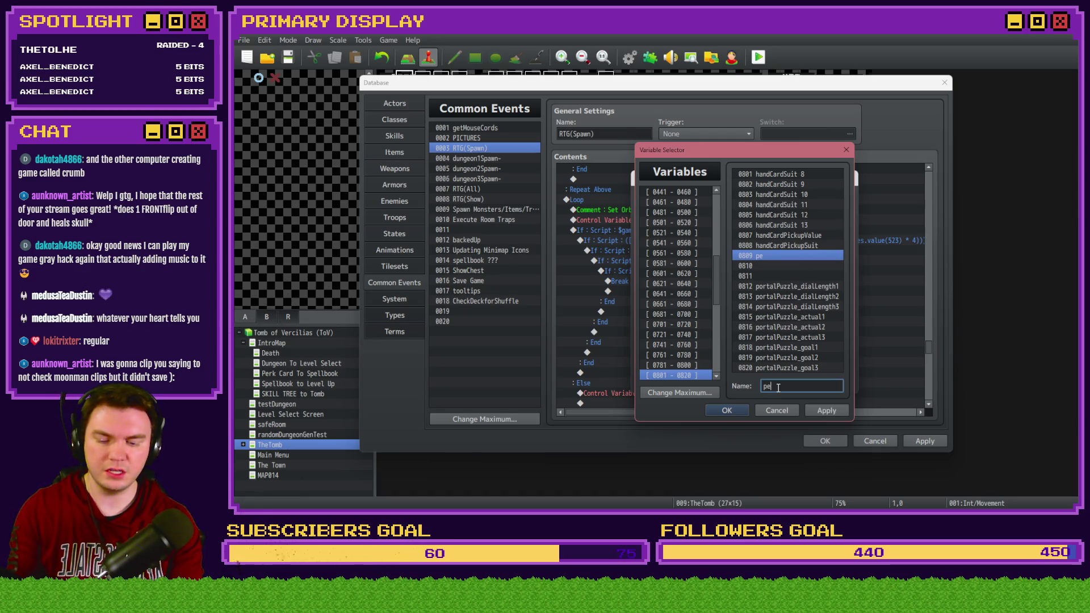
type("destalOrb")
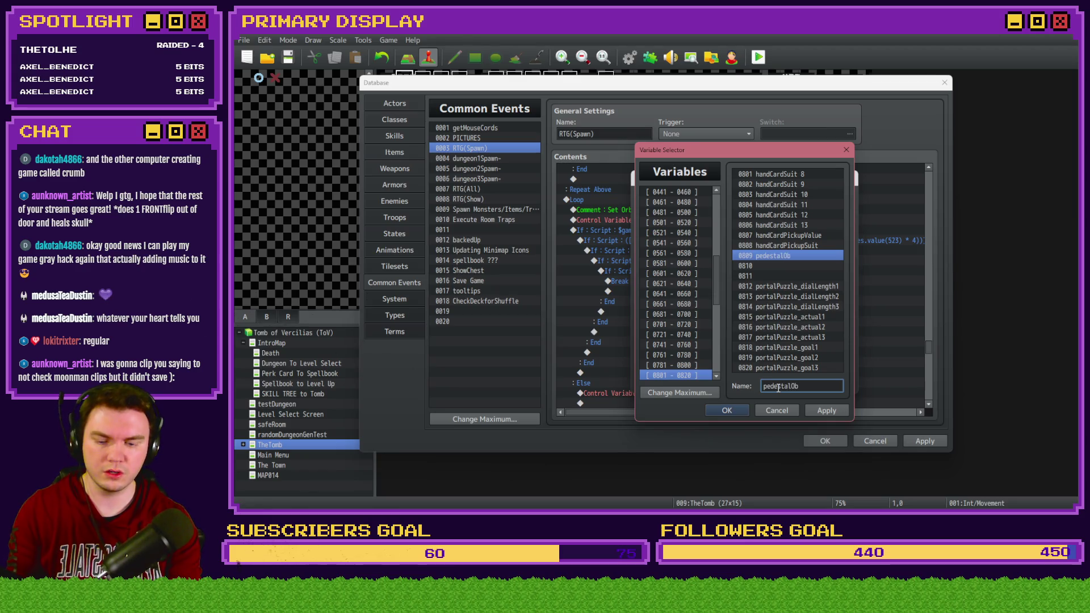
type("Spawnm")
key("Return")
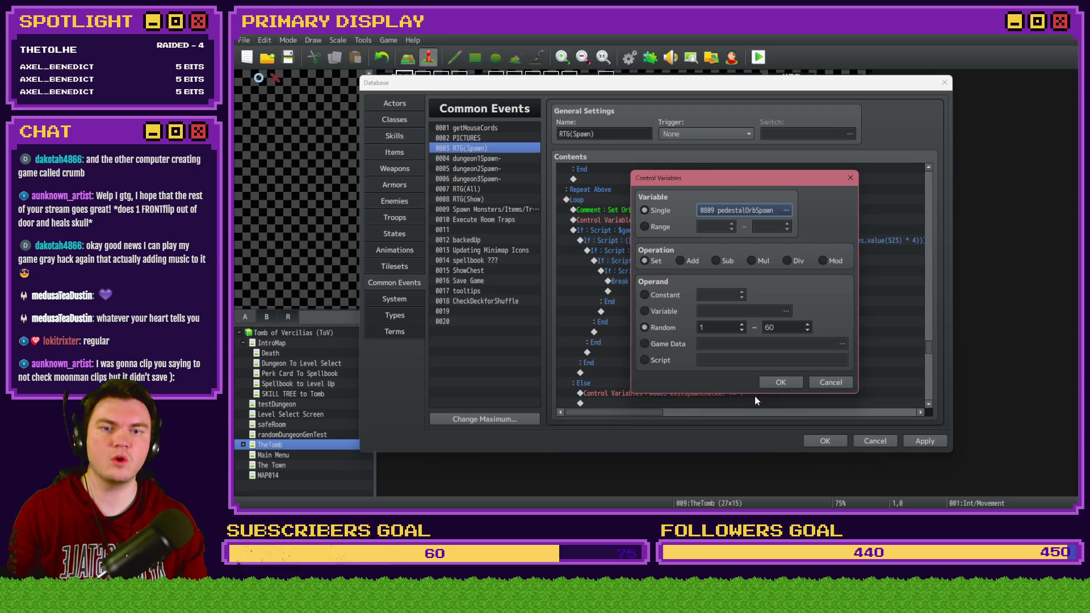
left_click(767, 382)
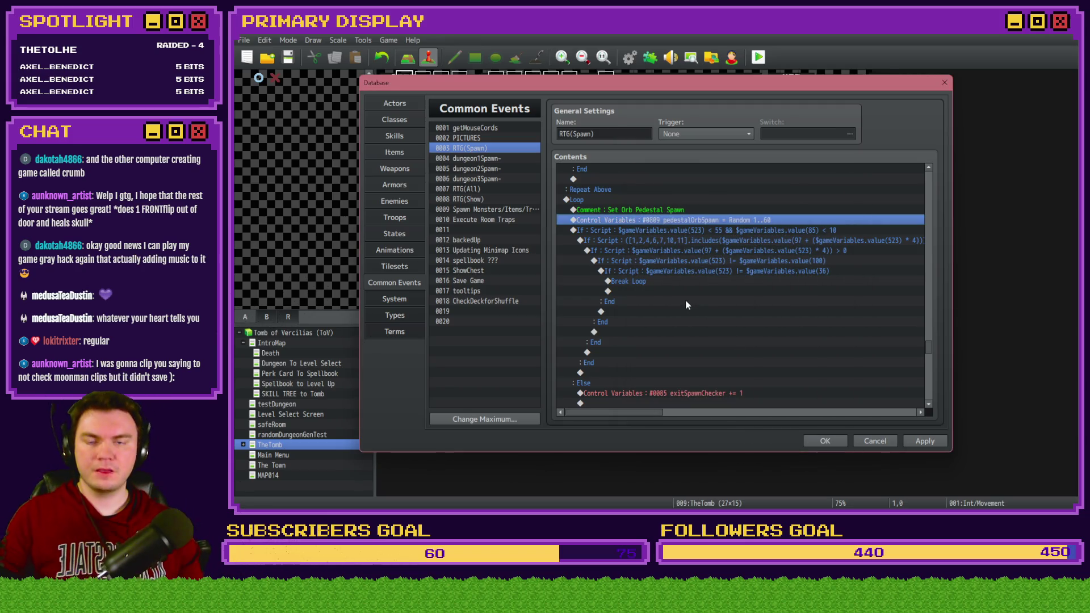
left_click(621, 233)
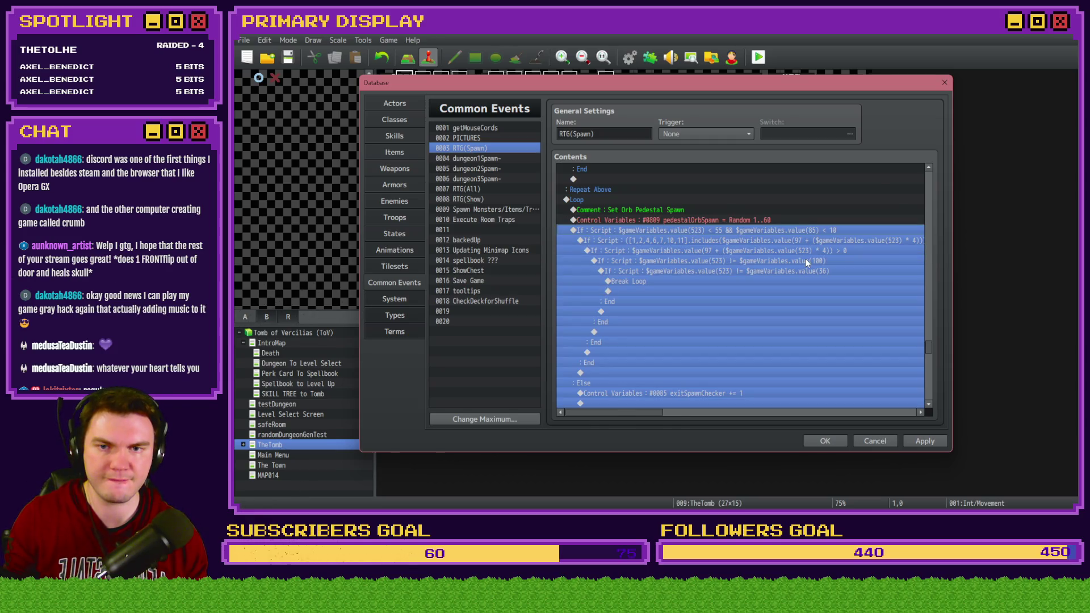
left_click(693, 222)
key("ctrl+c")
key("ctrl+v")
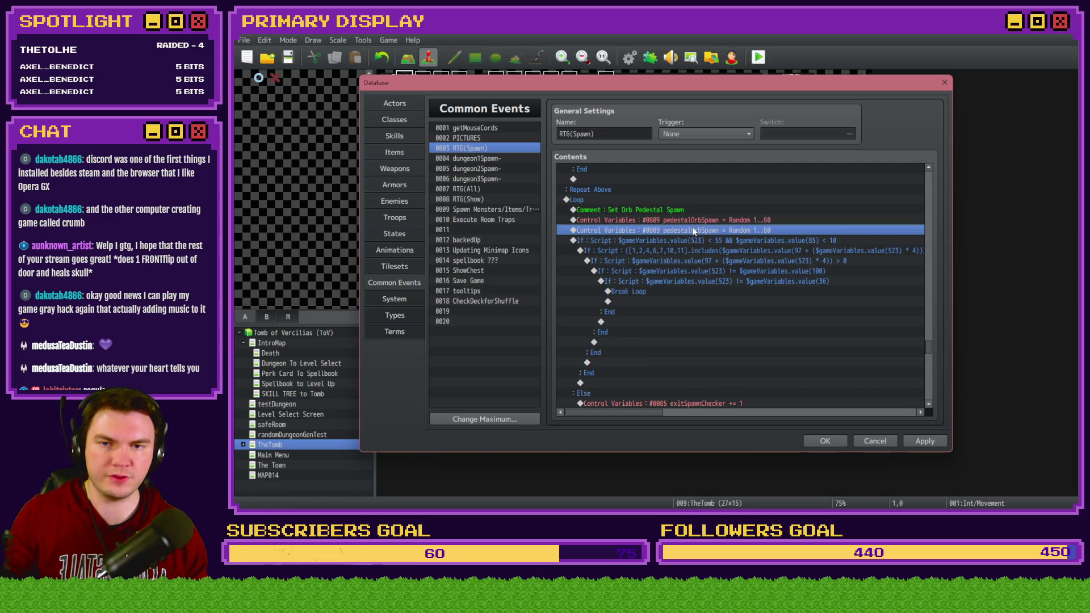
double_click(693, 220)
left_click(694, 213)
left_click(689, 232)
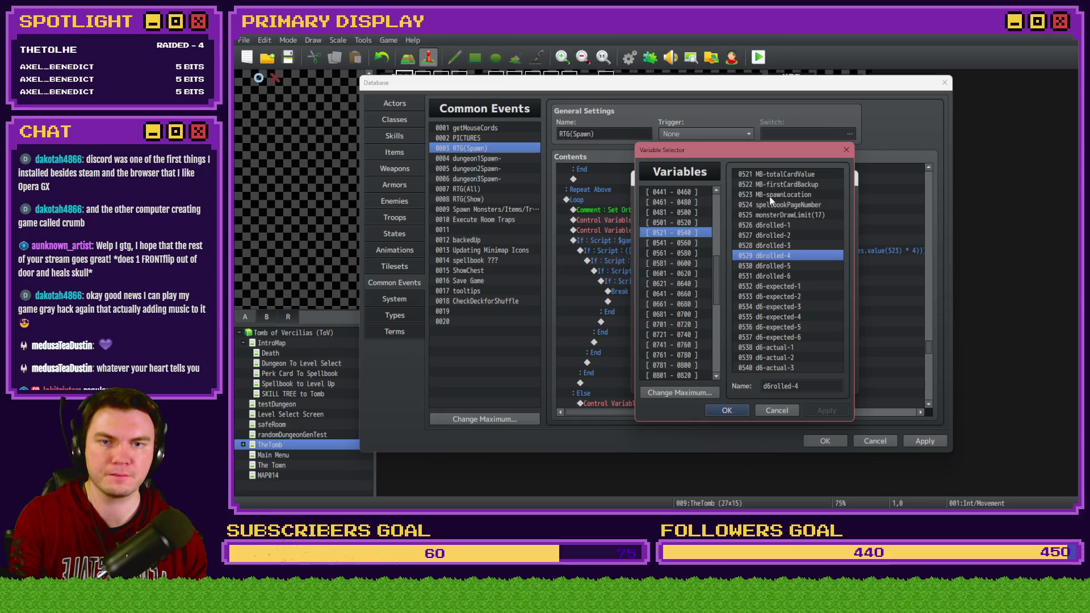
key("Escape")
key("Escape")
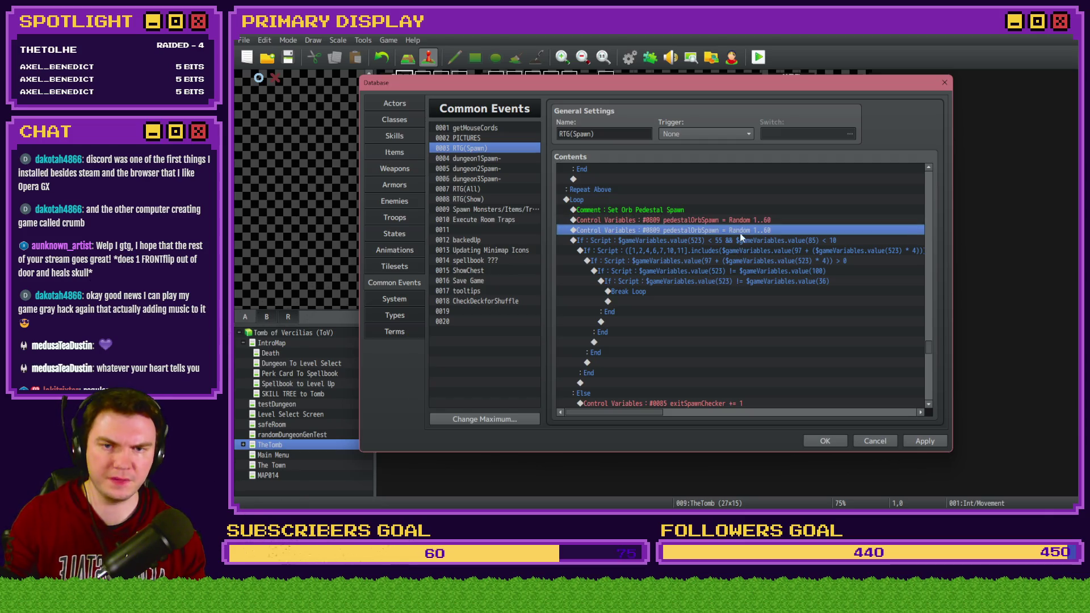
key("Return")
left_click(755, 213)
scroll(703, 216, "up", 3)
left_click(683, 216)
left_click(687, 222)
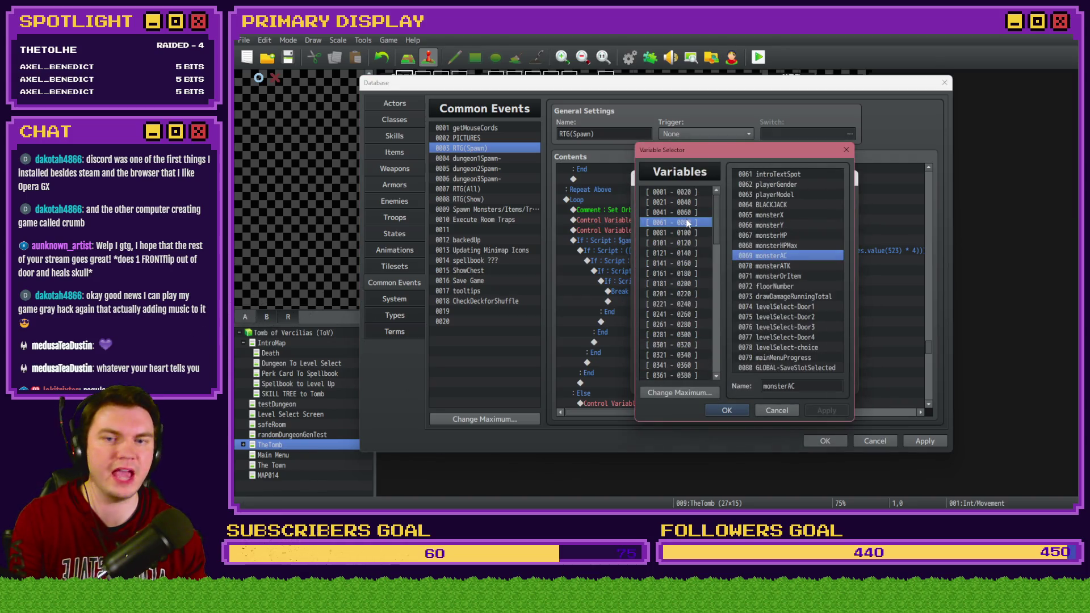
left_click(689, 233)
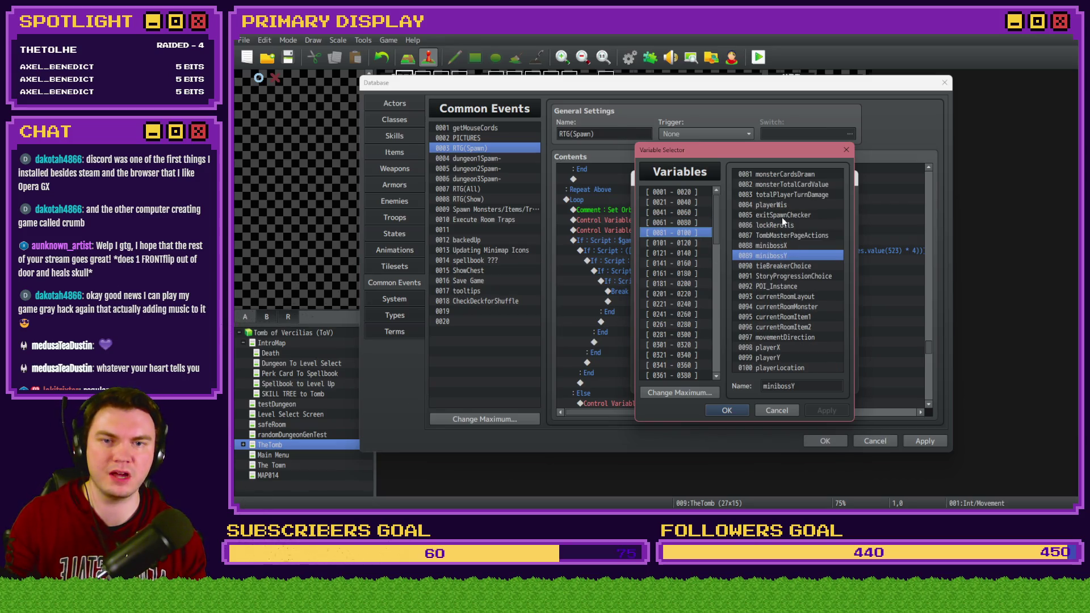
key("Escape")
key("Escape")
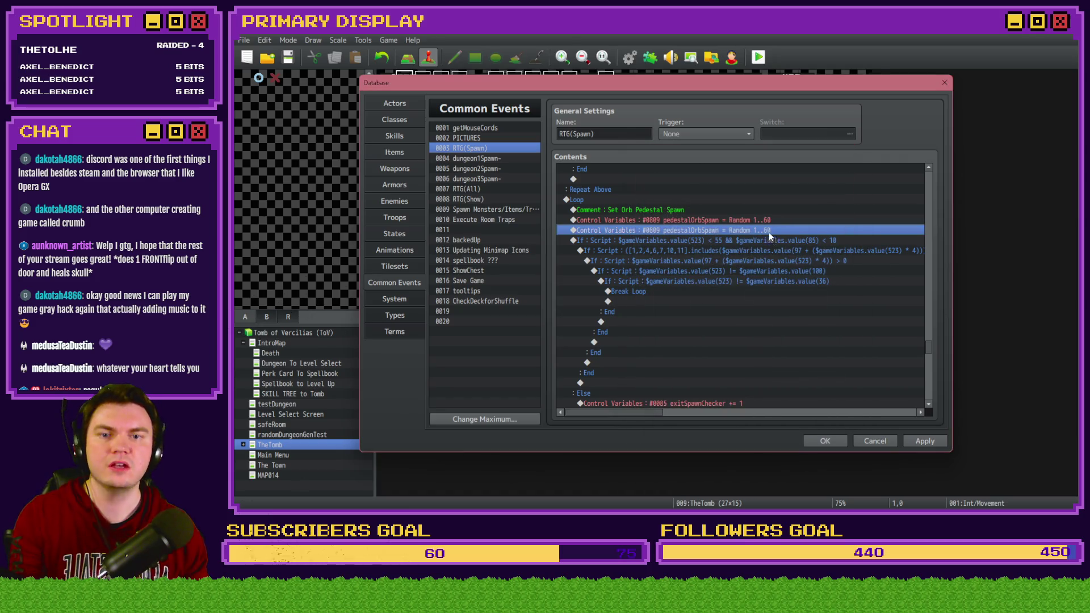
key("Delete")
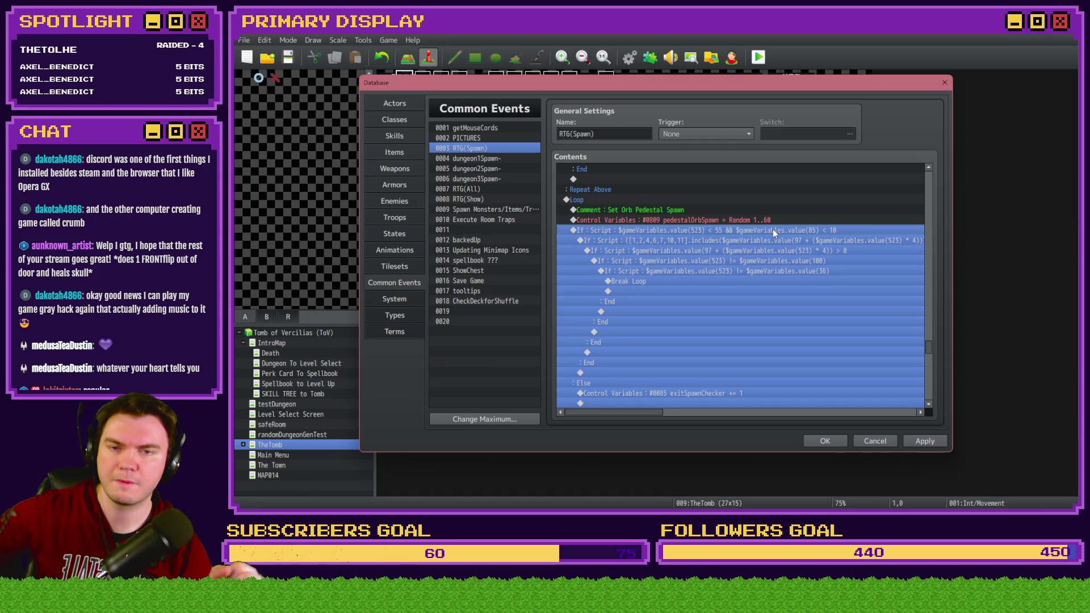
Delete the old orb pedestal spawn loop, including its pedestalOrbSpawn and value(36) room checks
left_click(766, 222)
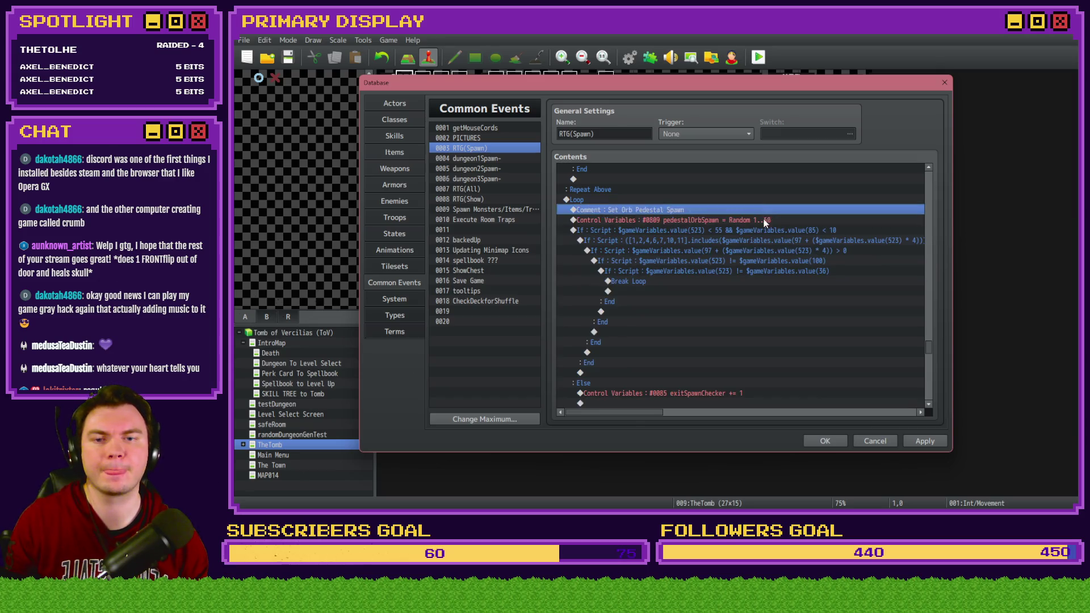
left_click(758, 229)
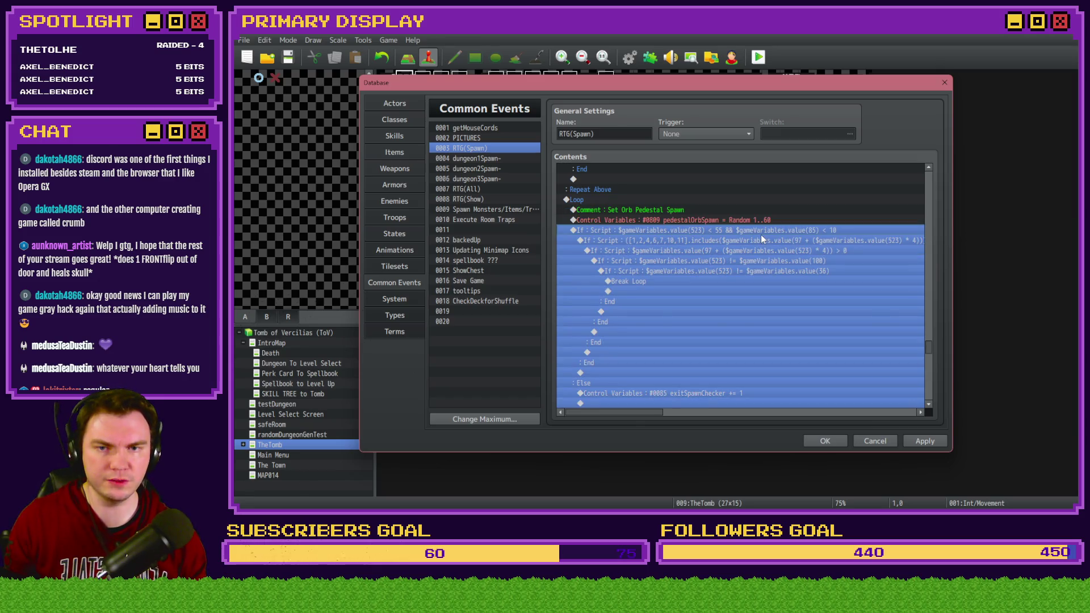
mouse_move(643, 414)
left_mouse_down()
mouse_move(666, 412)
mouse_move(631, 413)
left_mouse_up()
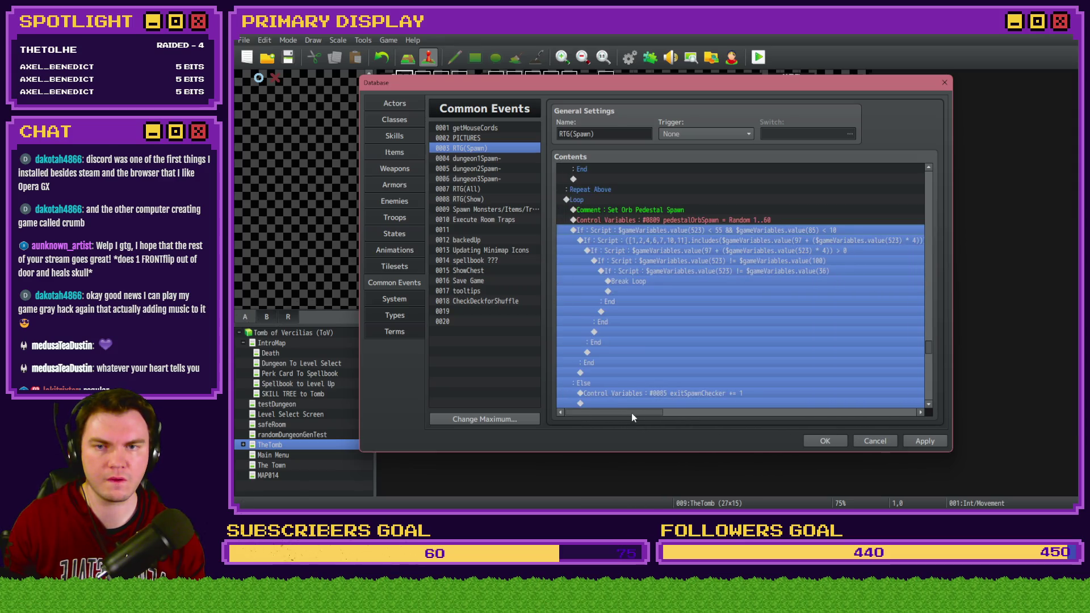
left_click(787, 272)
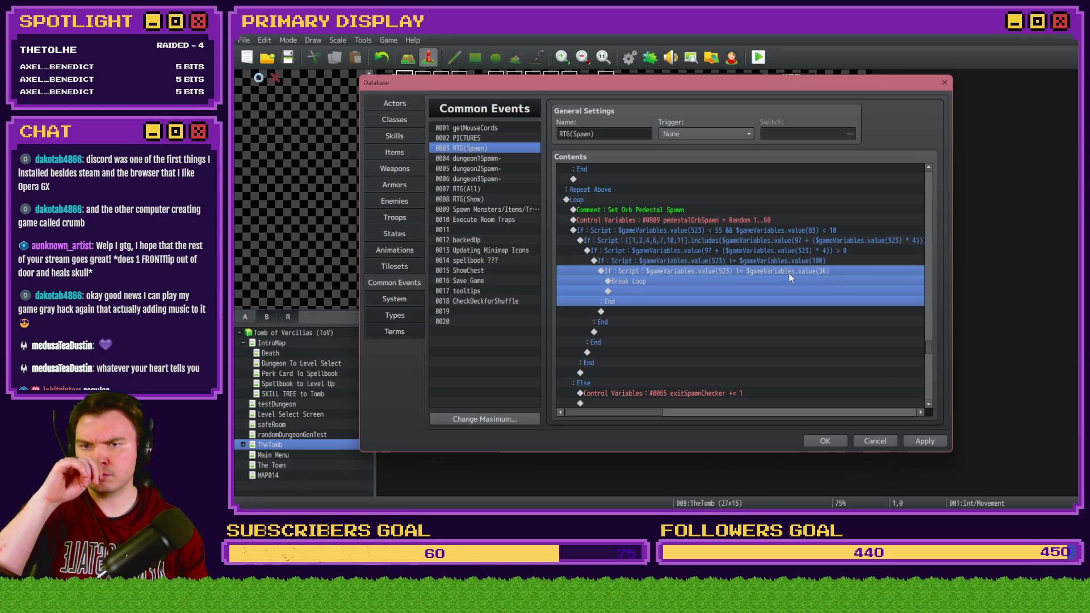
left_click(748, 224)
left_click(673, 209)
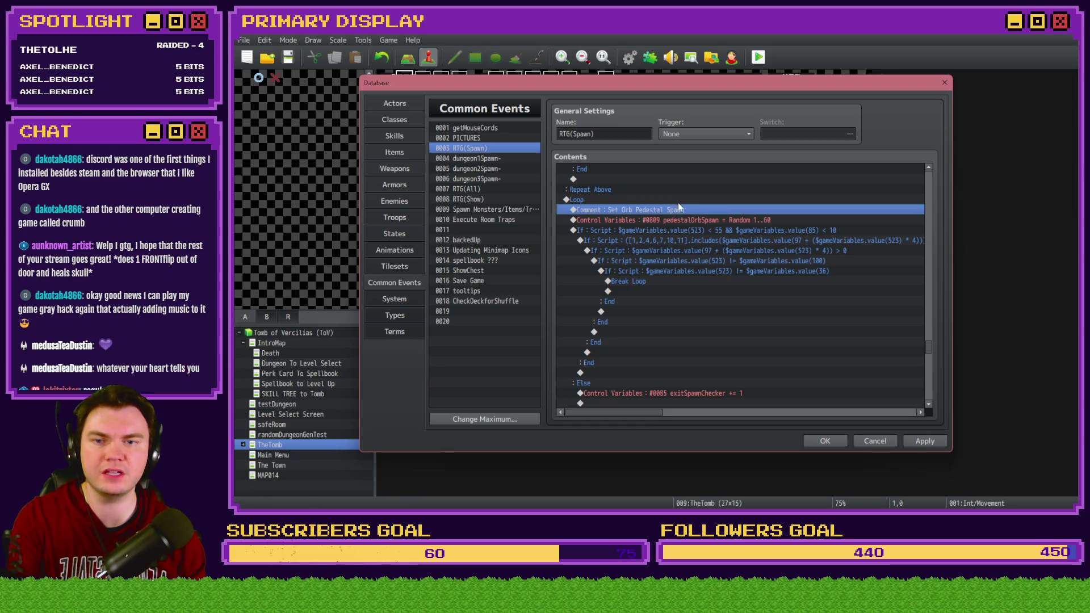
left_click(680, 199)
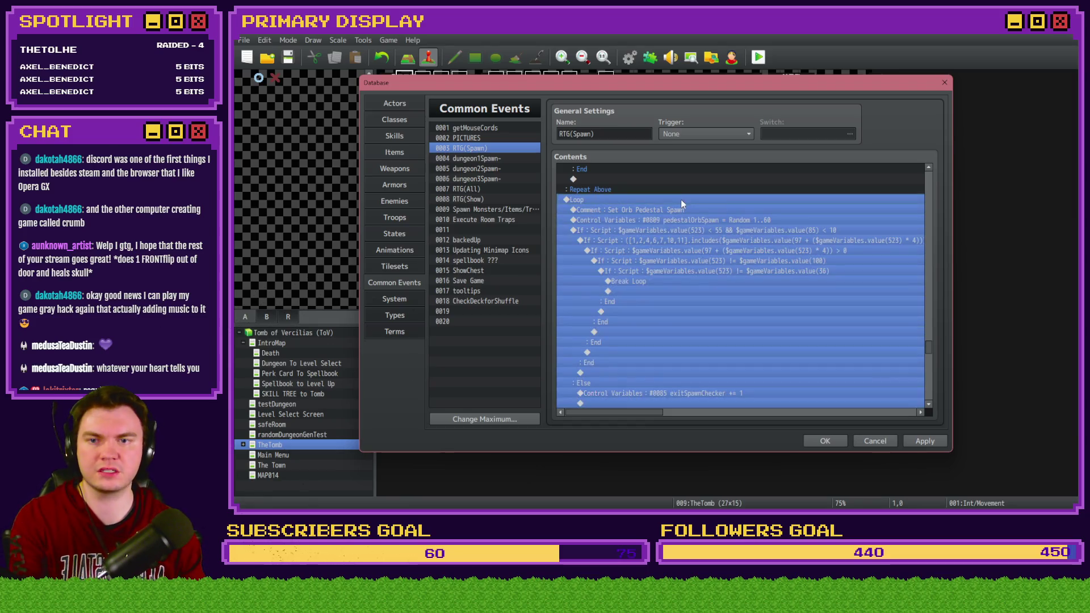
key("Delete")
Select the Player Spawn loop block to duplicate it
scroll(666, 315, "up", 6)
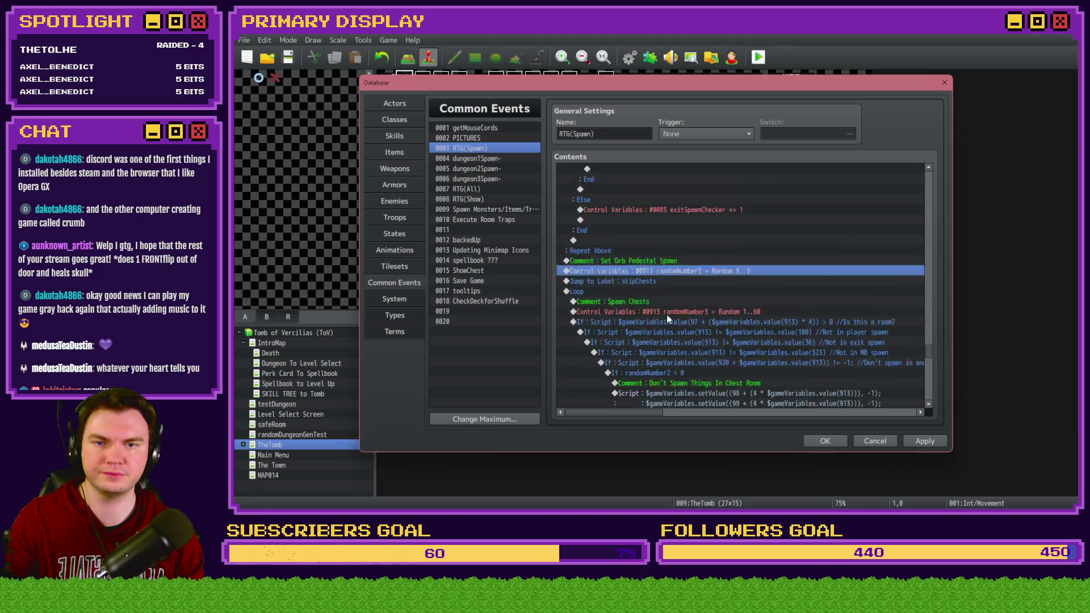
scroll(641, 335, "up", 8)
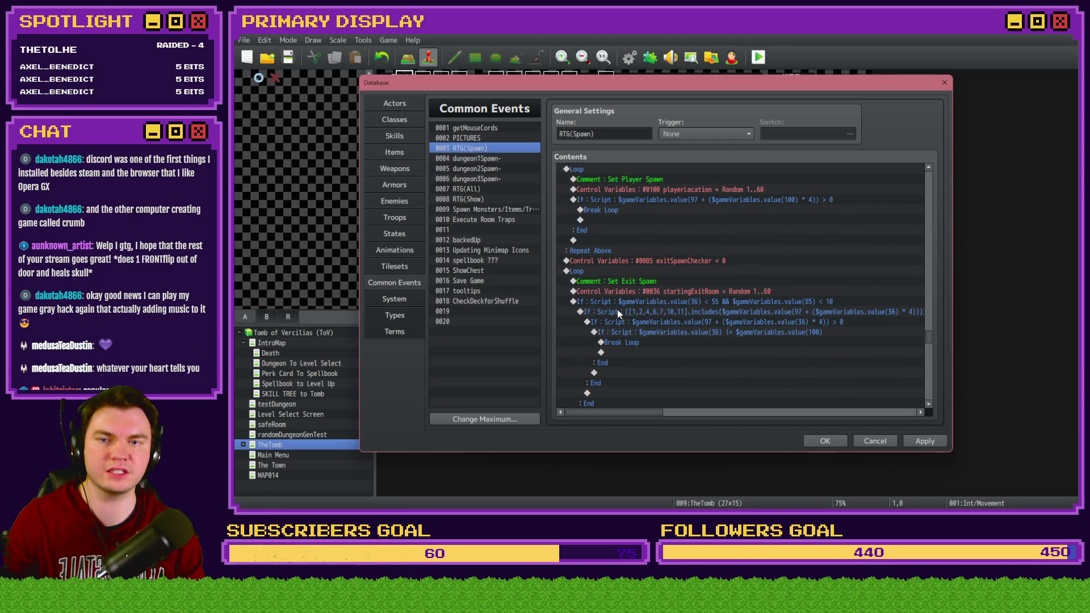
scroll(618, 309, "up", 2)
left_click(624, 230)
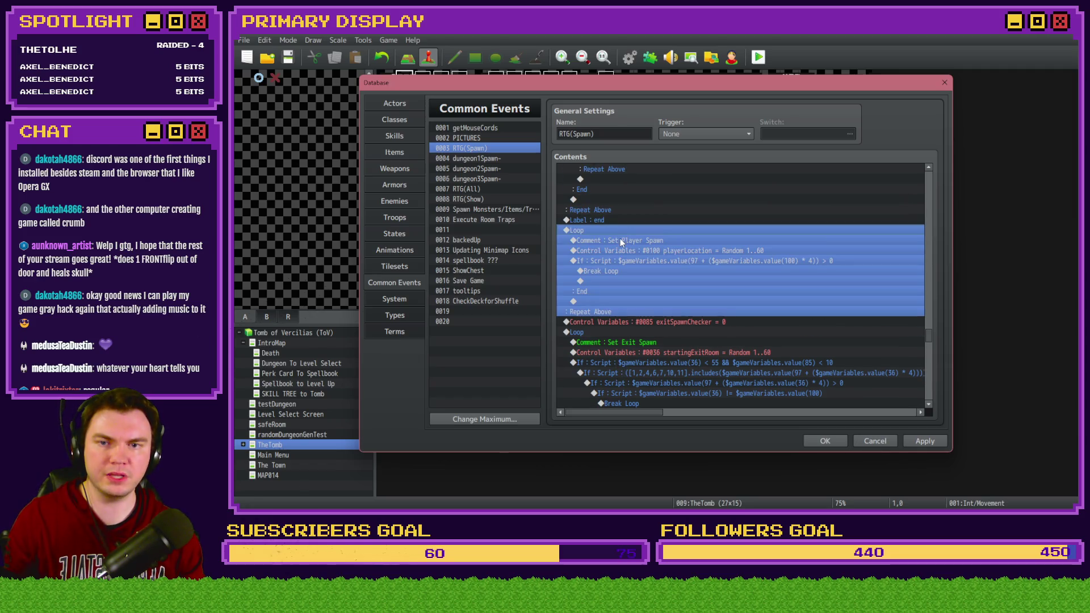
scroll(635, 288, "down", 10)
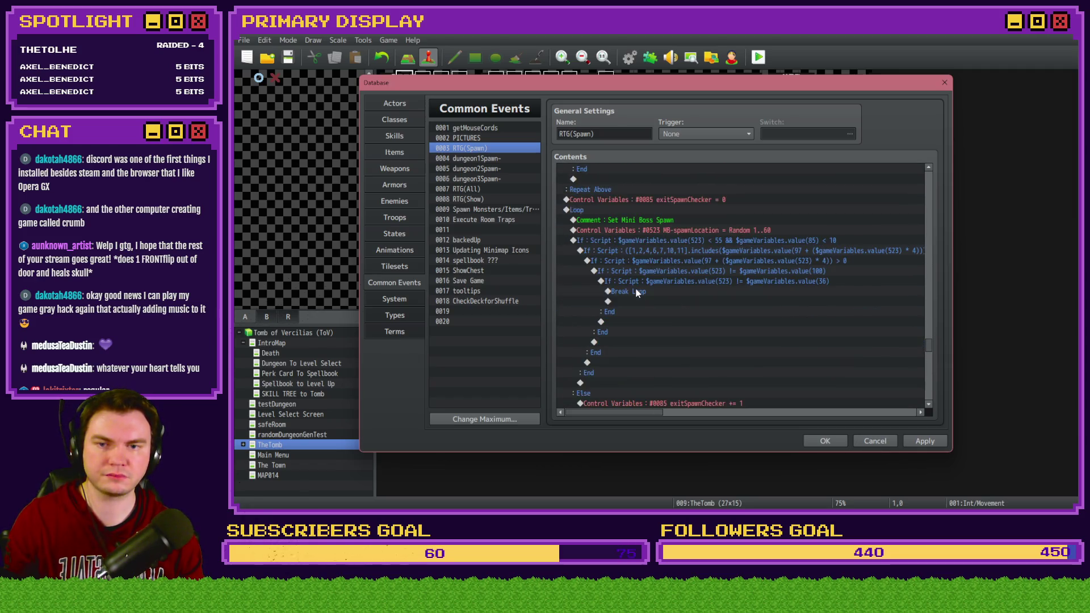
scroll(611, 247, "up", 2)
scroll(626, 313, "down", 5)
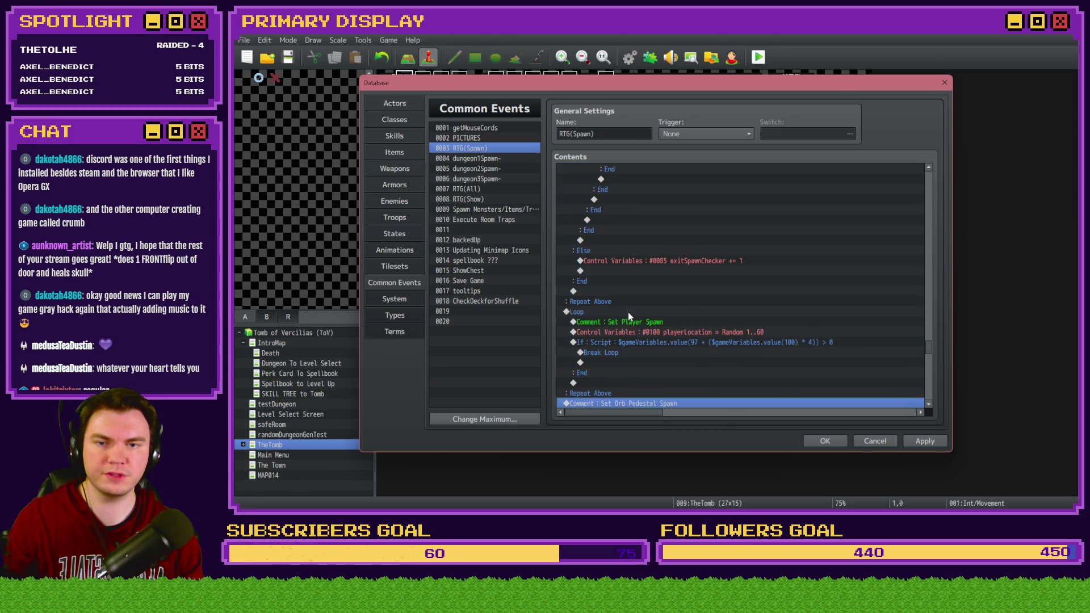
Replace the copied loop's Set Player Spawn comment with the Set Orb Pedestal Spawn comment
left_click(648, 323)
key("ctrl+x")
left_click(668, 242)
key("ctrl+v")
key("Delete")
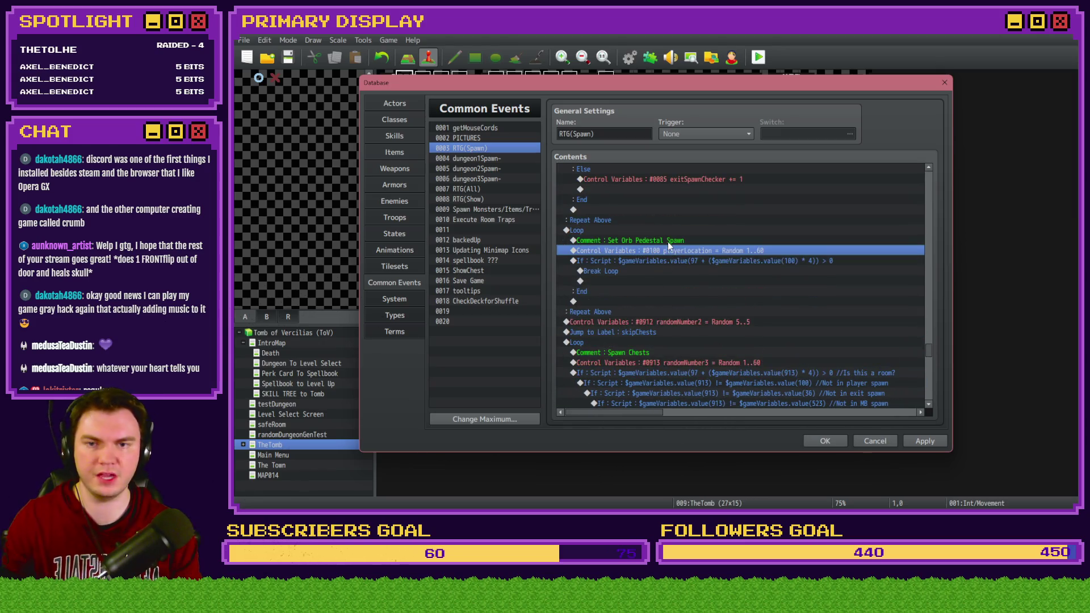
Open the copied loop's playerLocation Random 1..60 Control Variables command
scroll(636, 284, "up", 5)
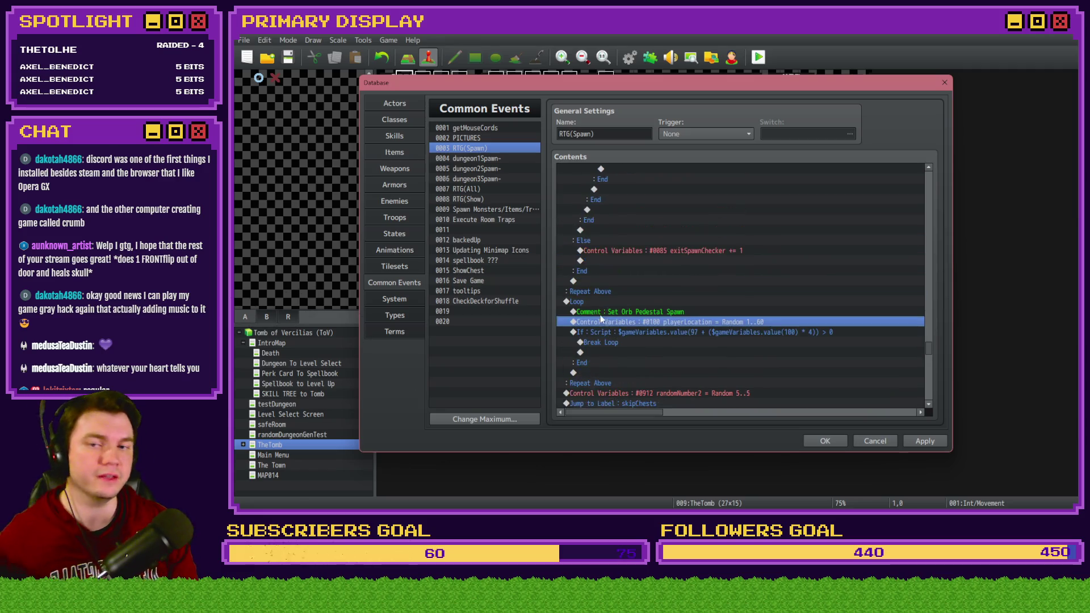
scroll(641, 322, "up", 2)
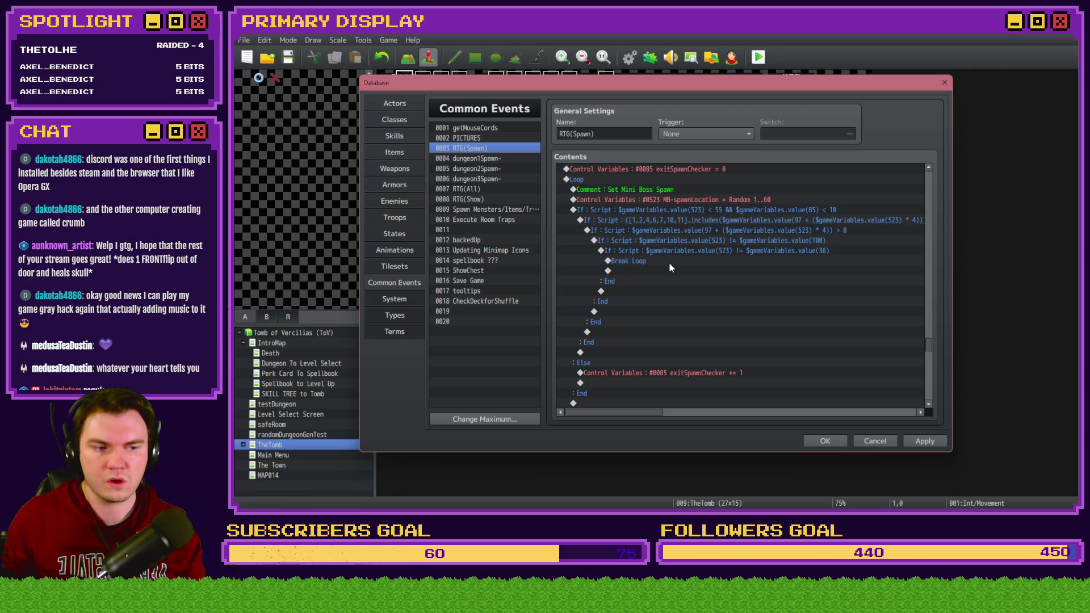
scroll(670, 267, "down", 5)
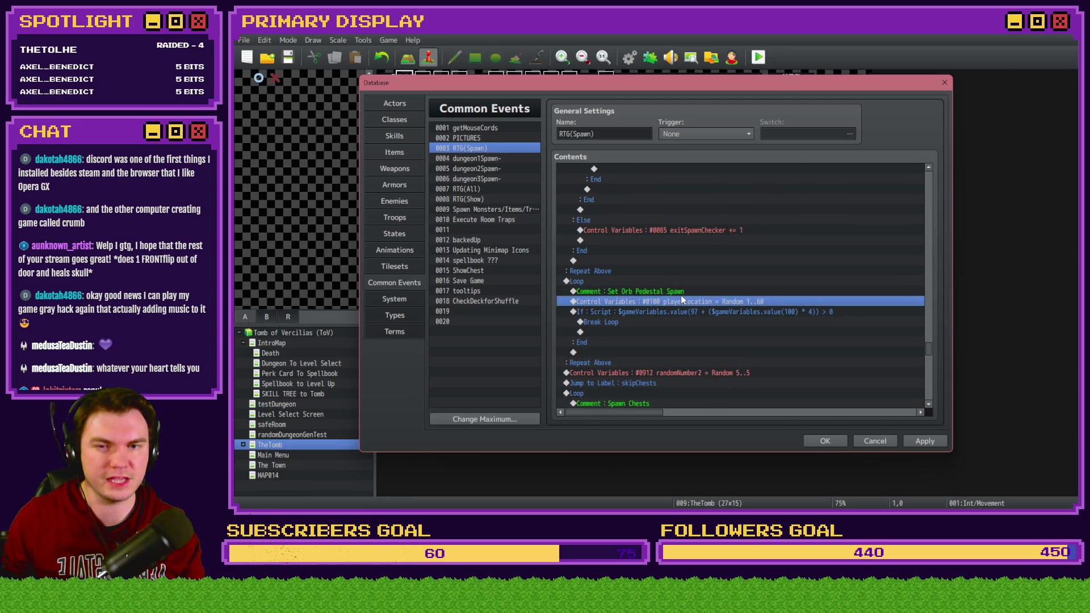
double_click(684, 304)
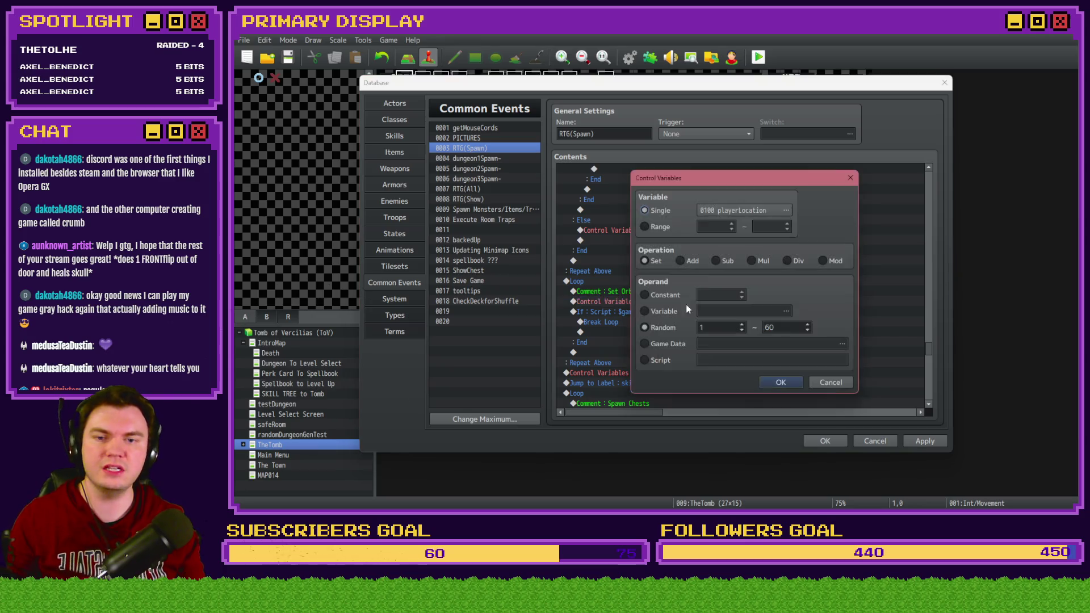
Switch the random roll's target from playerLocation to #0809 pedestalOrbSpawn, keeping Random 1..60
left_click(745, 208)
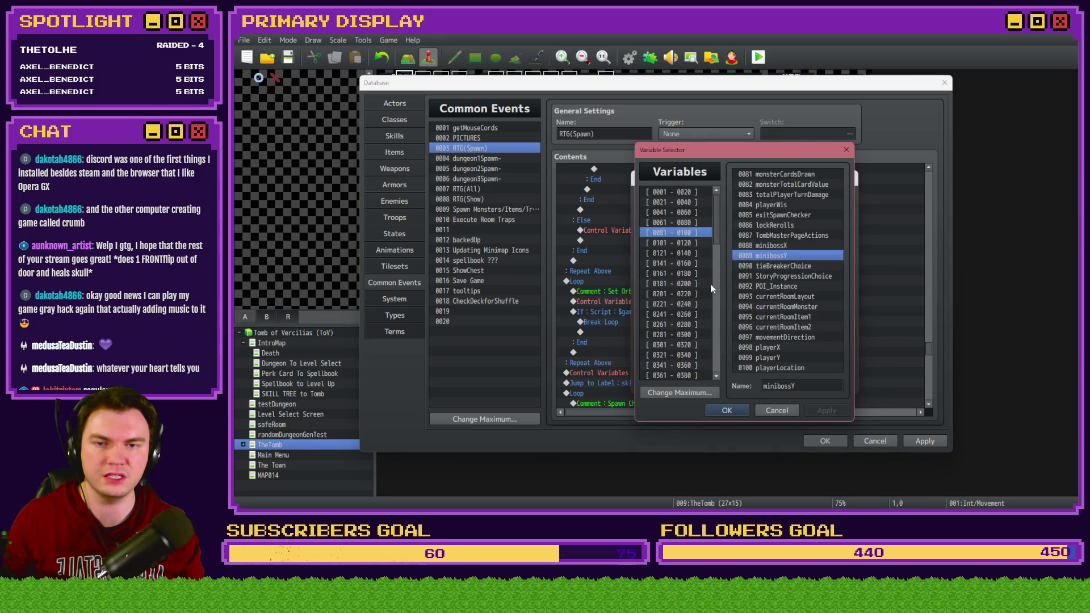
scroll(707, 284, "down", 13)
left_click(707, 263)
left_click(707, 243)
scroll(714, 221, "up", 10)
left_click(693, 232)
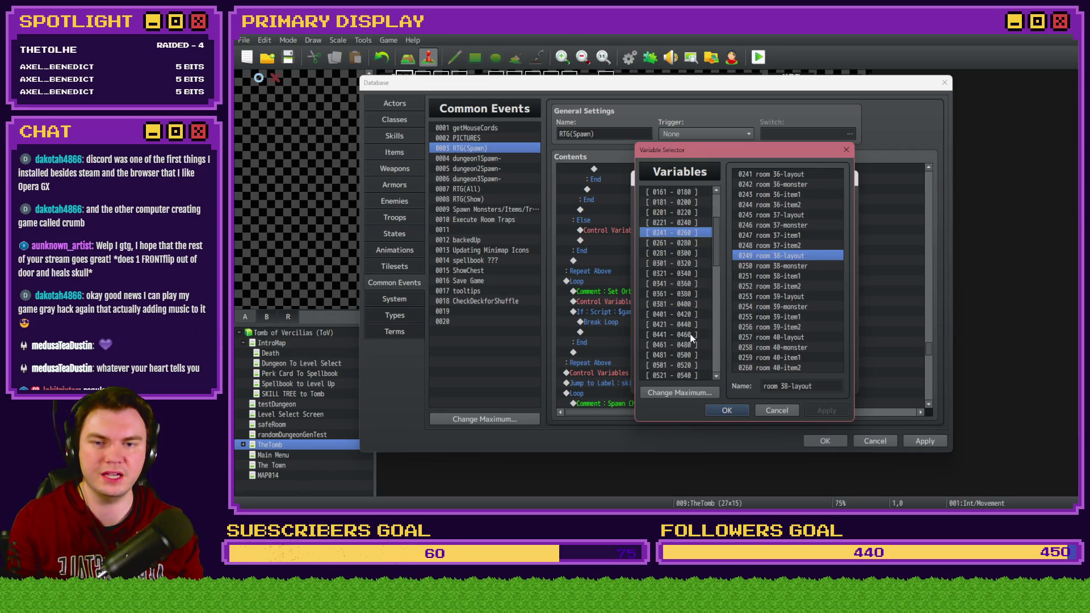
scroll(692, 338, "down", 2)
left_click(688, 314)
key("Up")
key("Up")
key("Down")
key("Down")
key("Down")
key("Down")
key("Down")
key("Down")
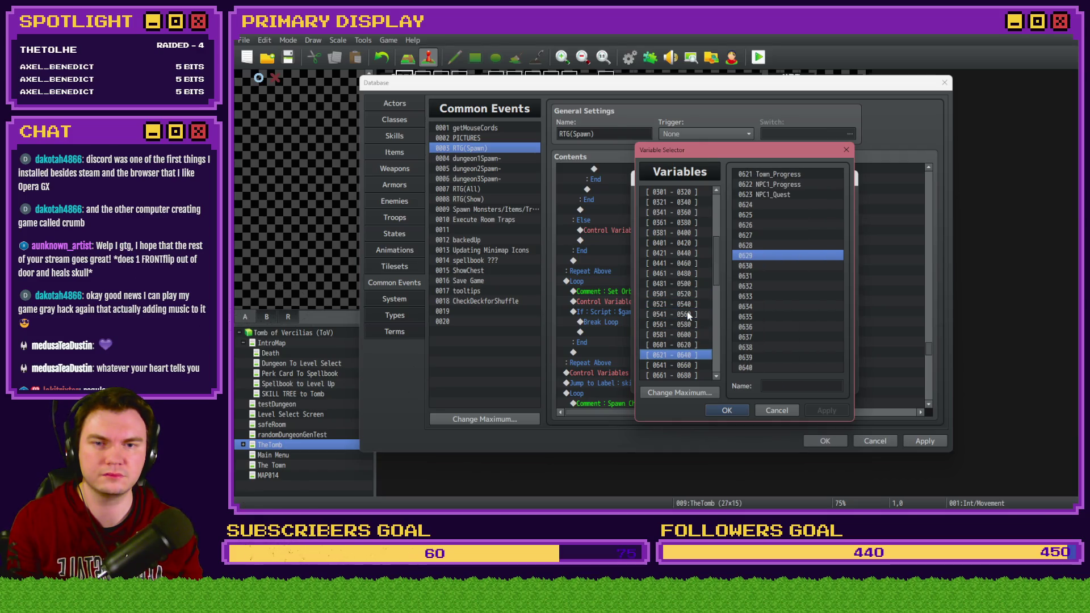
key("Down")
key("Down")
key("Down")
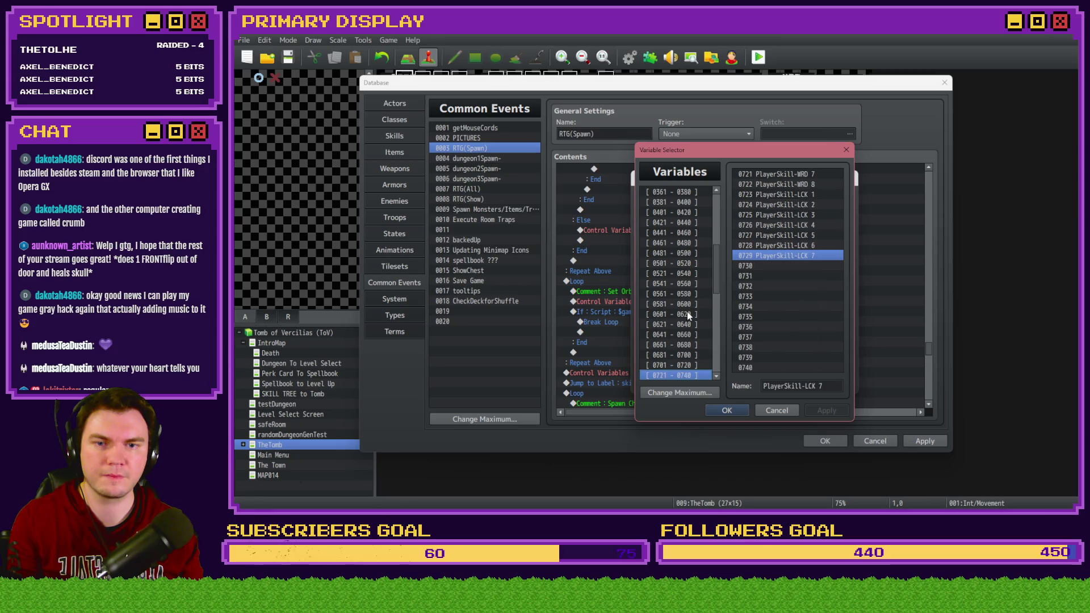
key("Down")
key("Down")
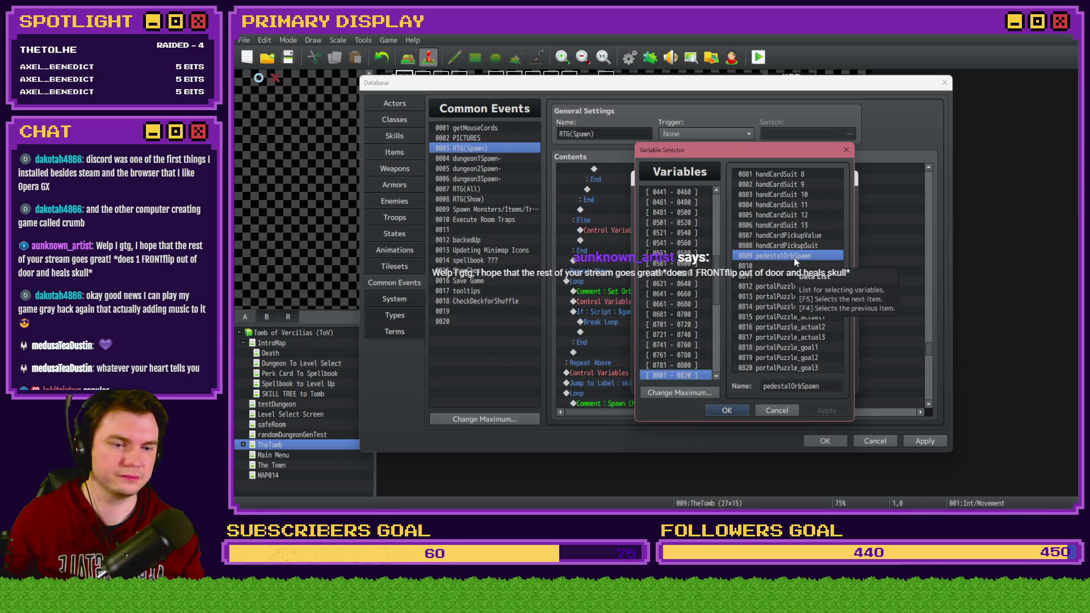
key("Return")
left_click(782, 382)
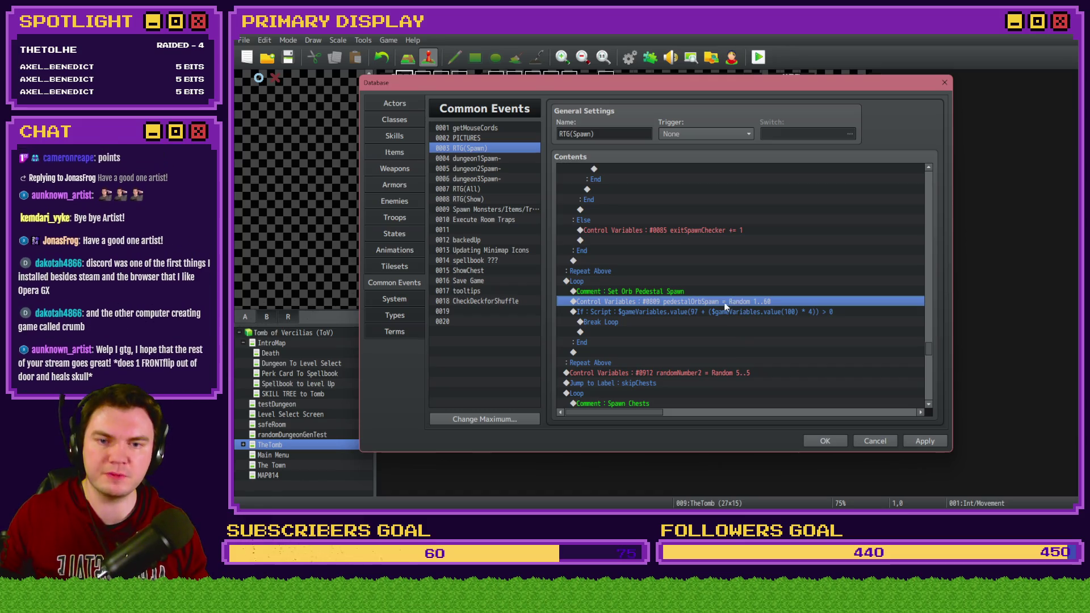
left_click(666, 313)
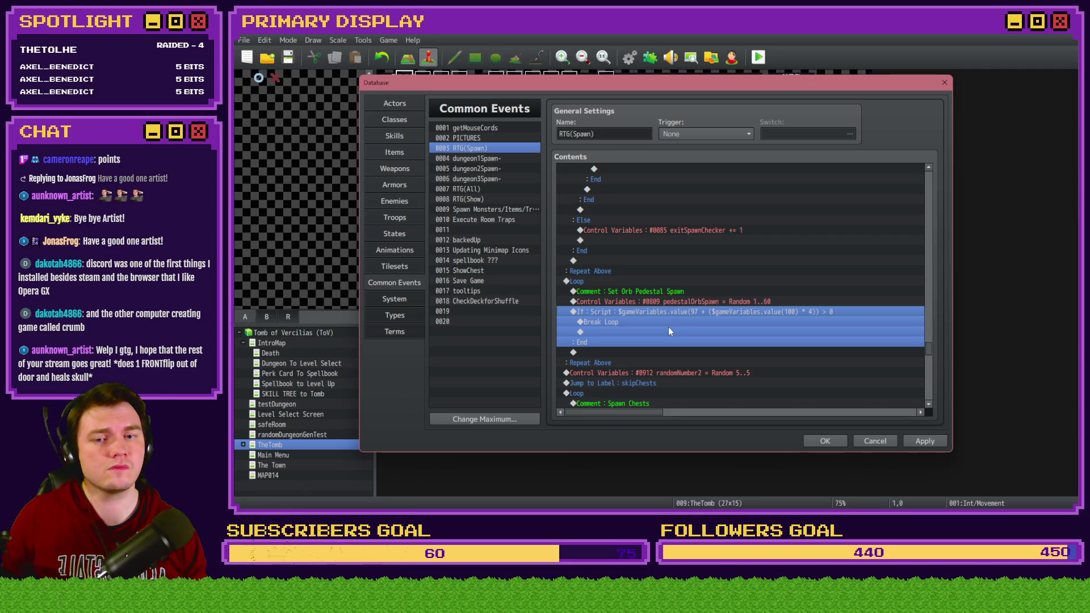
Change the break check's script to value(97 + value(809) * 4) > 0, replacing variable 100
scroll(668, 329, "down", 2)
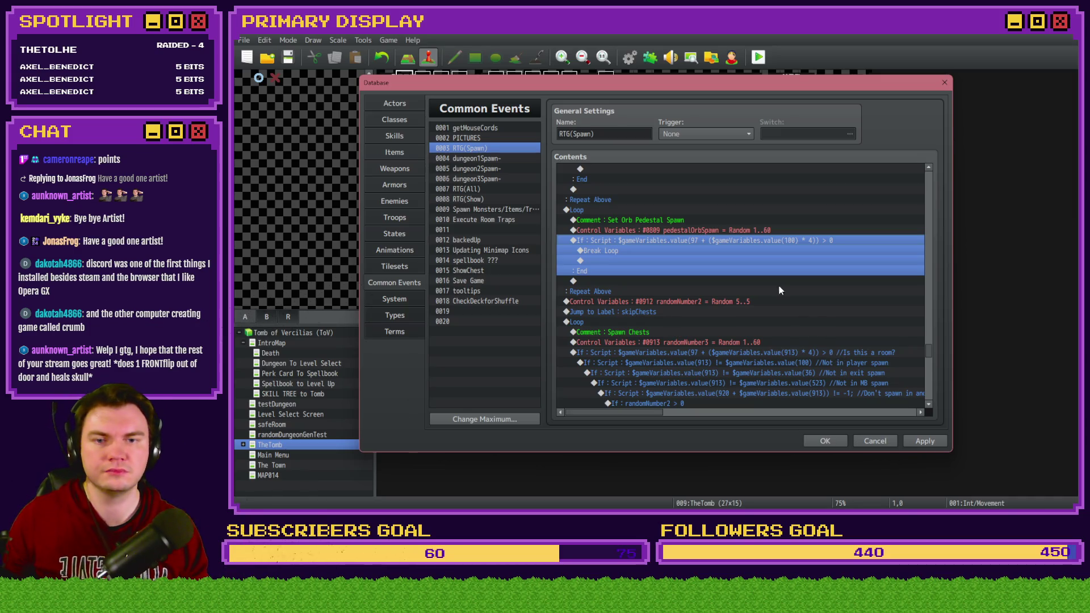
double_click(781, 255)
left_click(808, 335)
key("End")
double_click(799, 335)
type("809")
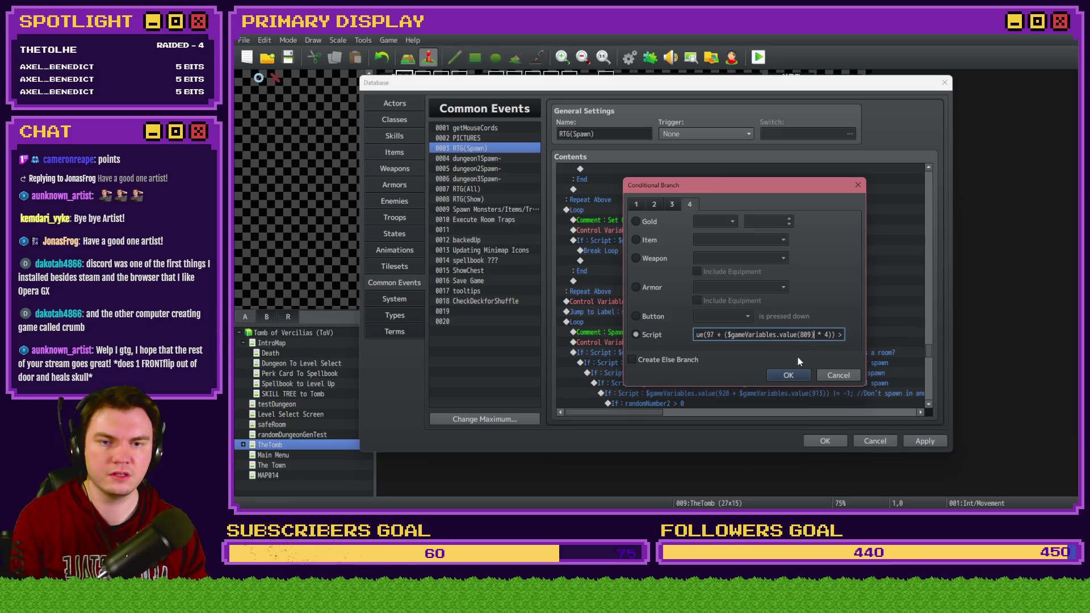
key("End")
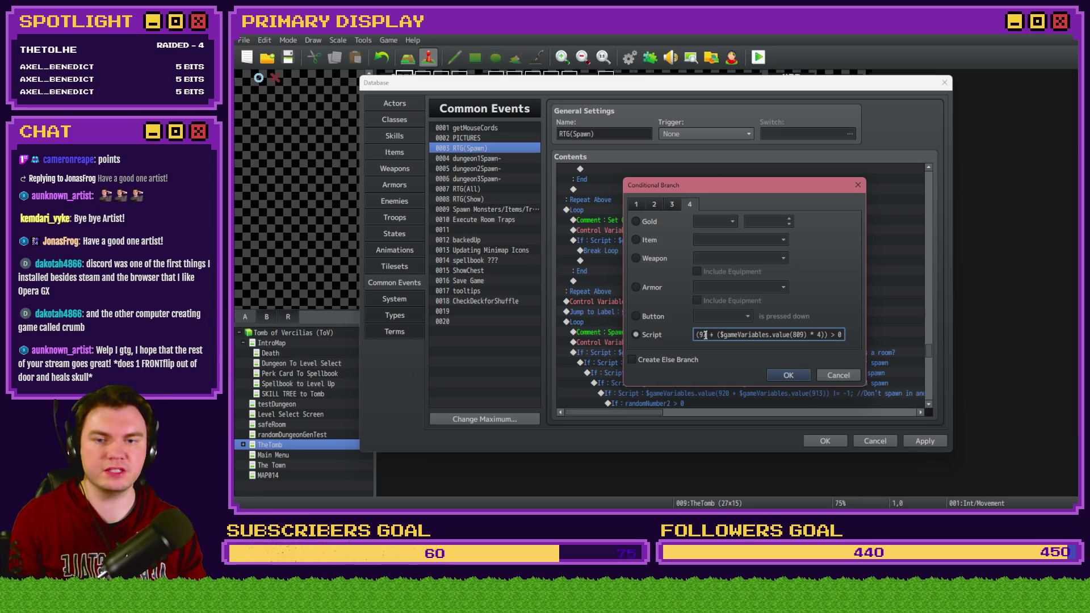
left_click(786, 375)
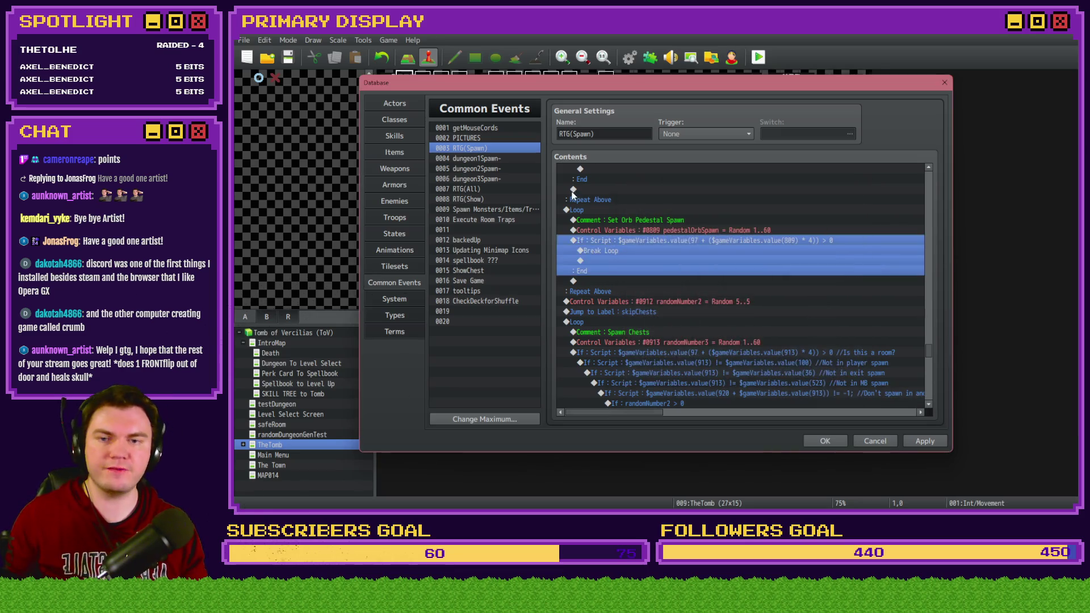
Duplicate the pedestalOrbSpawn Random 1..60 command and open the copy's settings
left_click(689, 230)
key("ctrl+c")
key("ctrl+v")
double_click(700, 241)
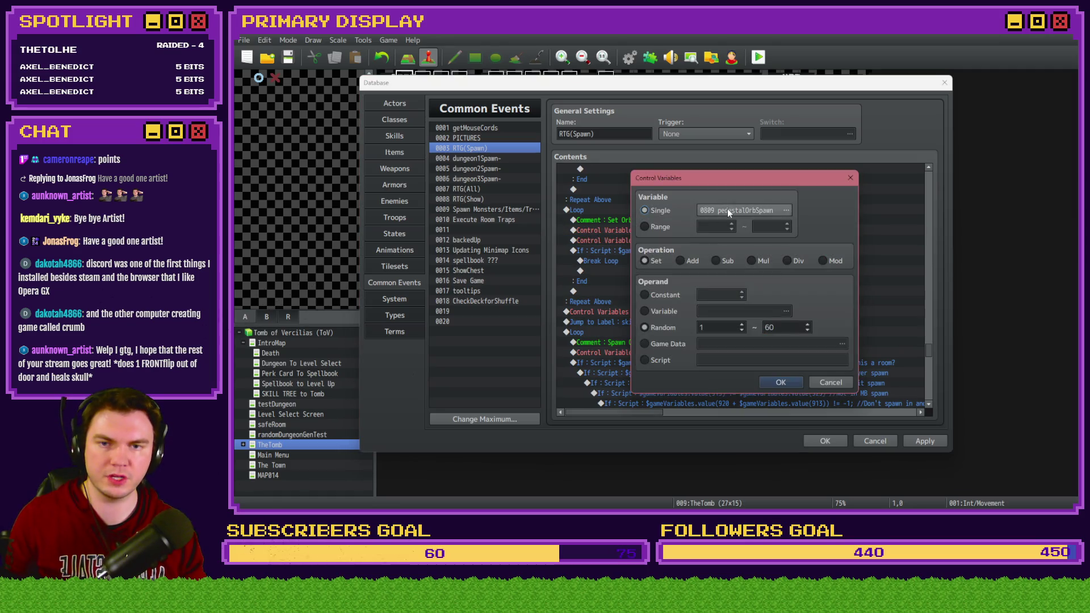
Browse the variable list around 0081–0100, inspecting movementDirection and the room variables
left_click(738, 210)
scroll(682, 255, "up", 6)
left_click(694, 202)
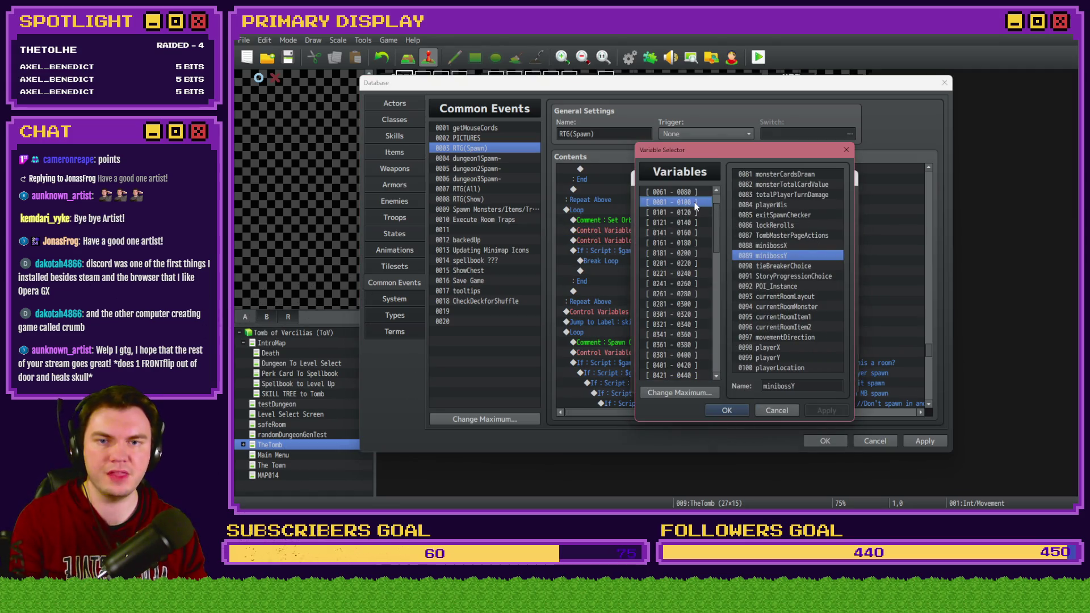
left_click(788, 338)
key("Down")
key("Down")
key("Down")
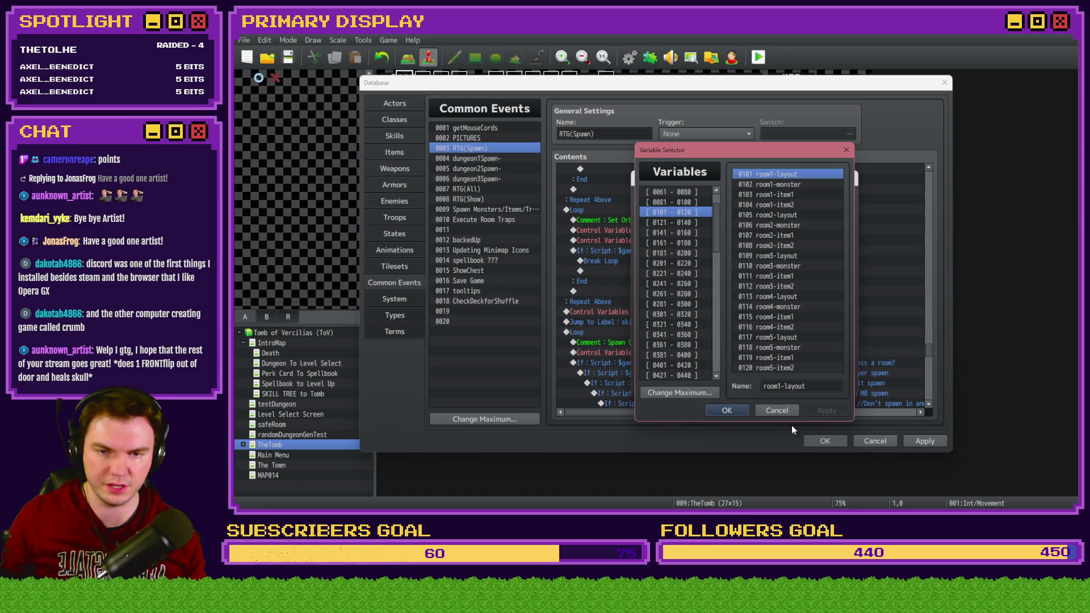
Close both dialogs unchanged and delete the duplicate pedestalOrbSpawn assignment line
left_click(792, 410)
left_click(832, 384)
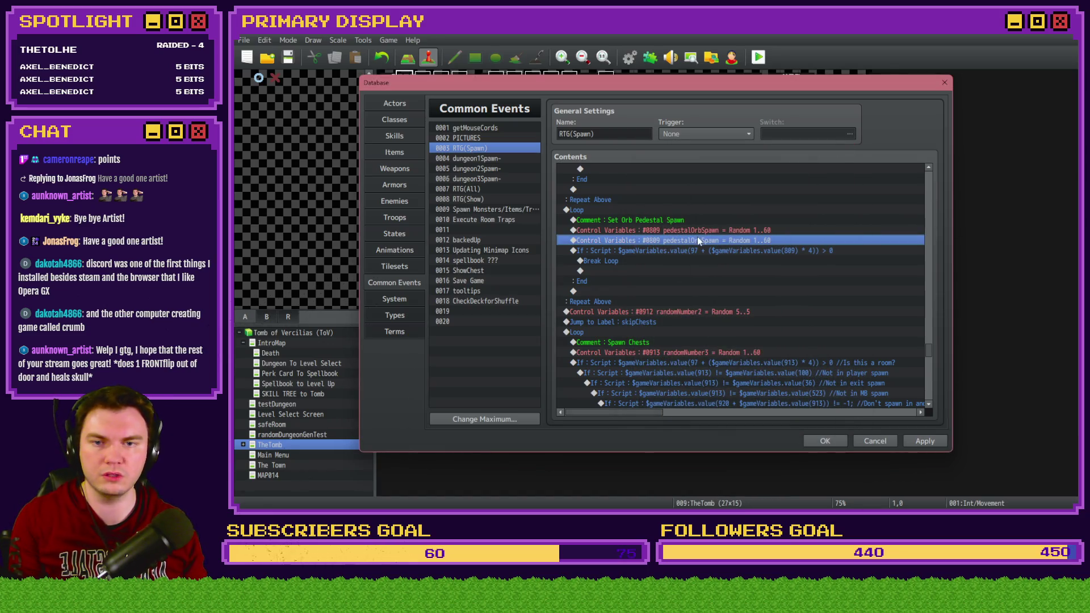
key("Delete")
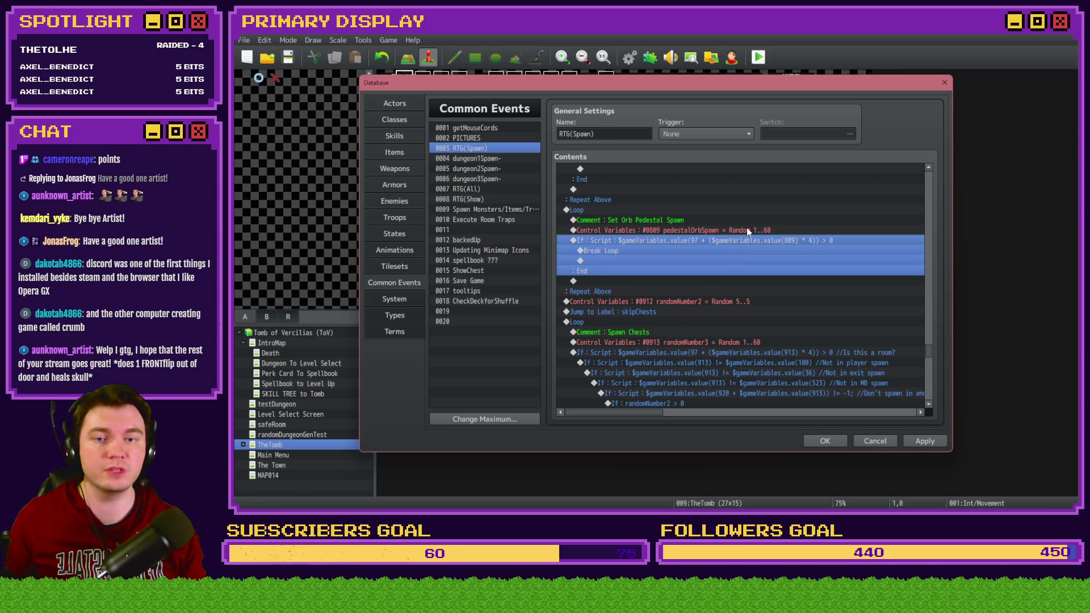
left_click(733, 228)
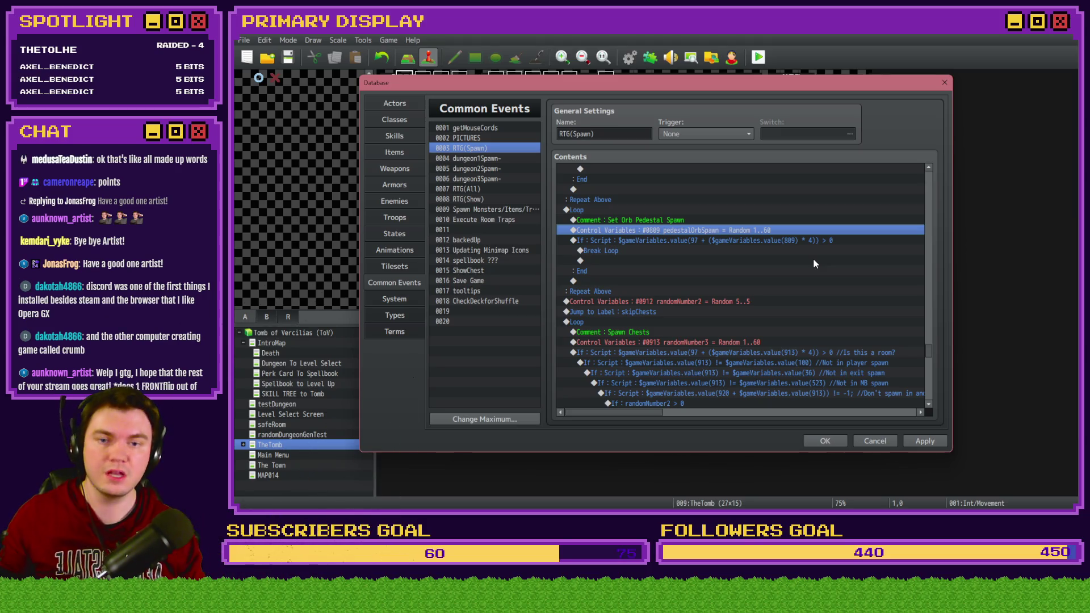
left_click(786, 242)
left_click(771, 231)
left_click(767, 240)
left_click(767, 225)
left_click(765, 232)
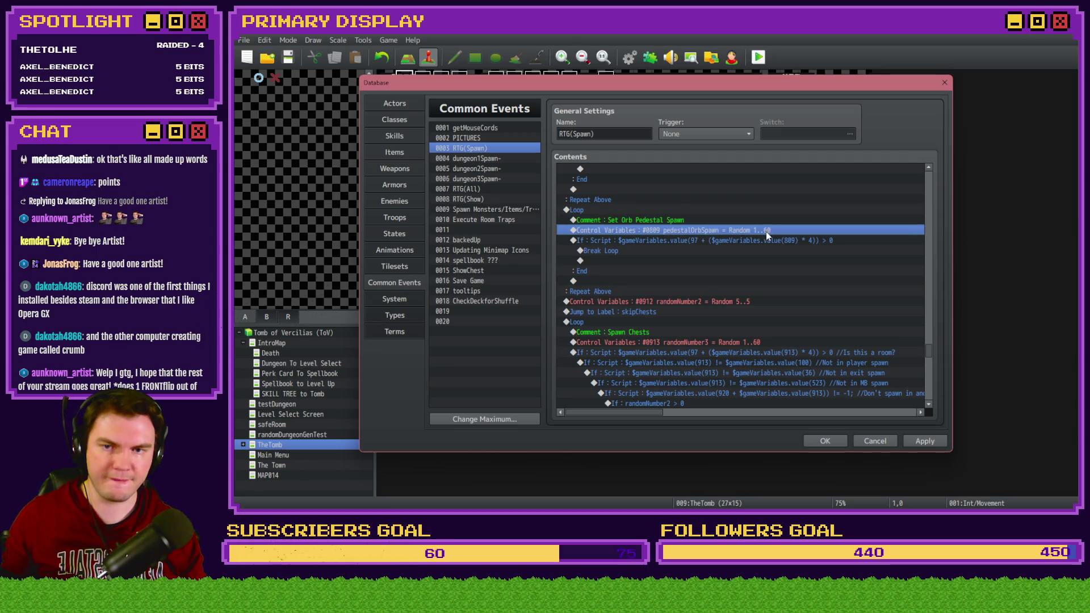
left_click(765, 236)
scroll(728, 300, "up", 2)
scroll(729, 302, "up", 5)
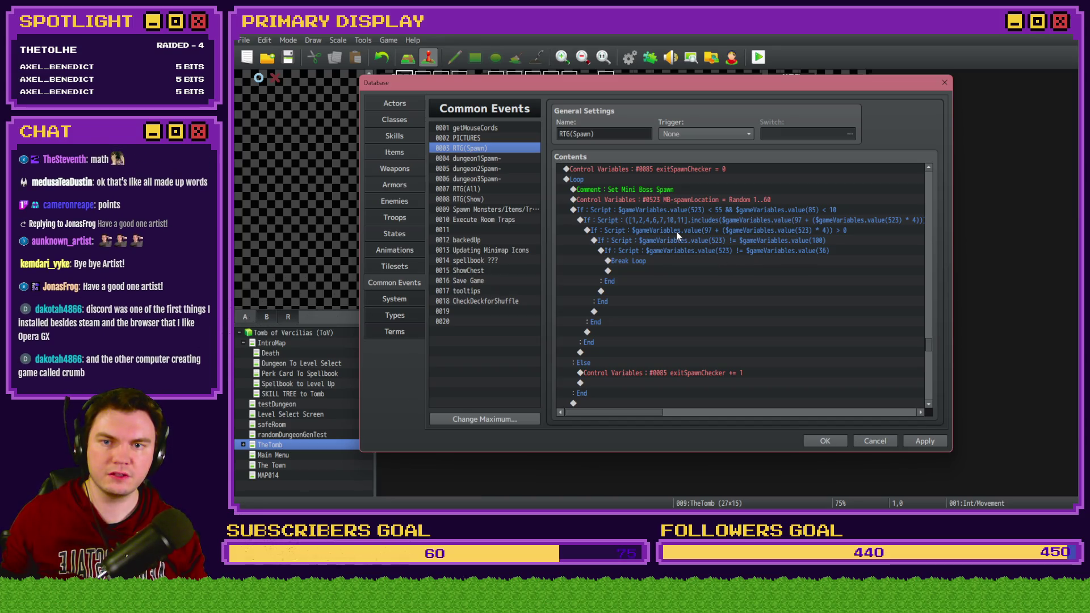
scroll(672, 250, "up", 2)
scroll(680, 267, "down", 3)
left_click(680, 271)
Begin inserting a command inside the orb pedestal room-check If block, abandoning a plain Script command
left_click(730, 261)
left_click(730, 271)
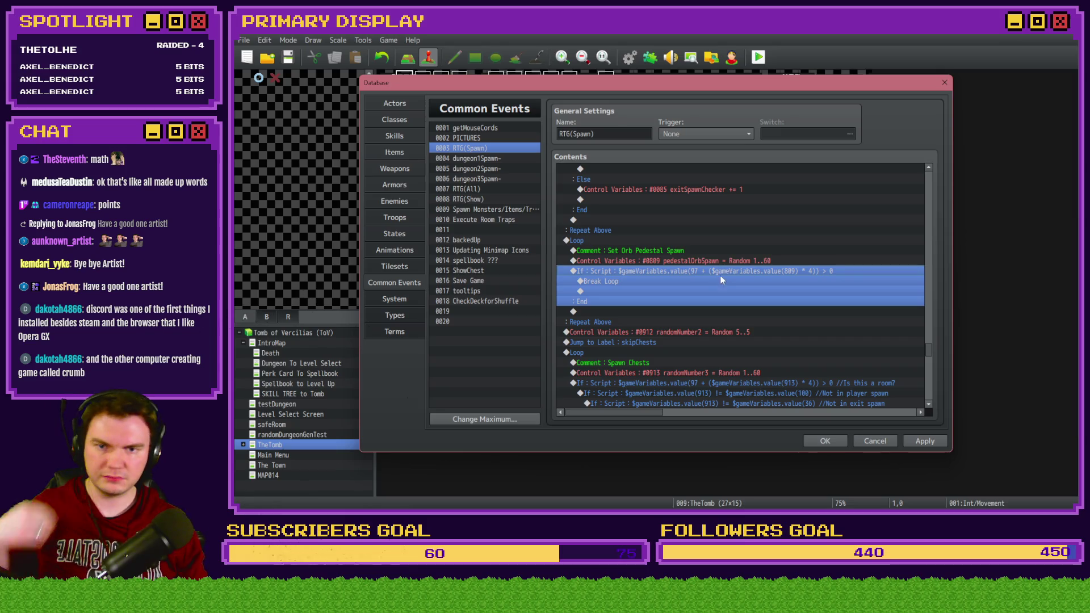
left_click(713, 277)
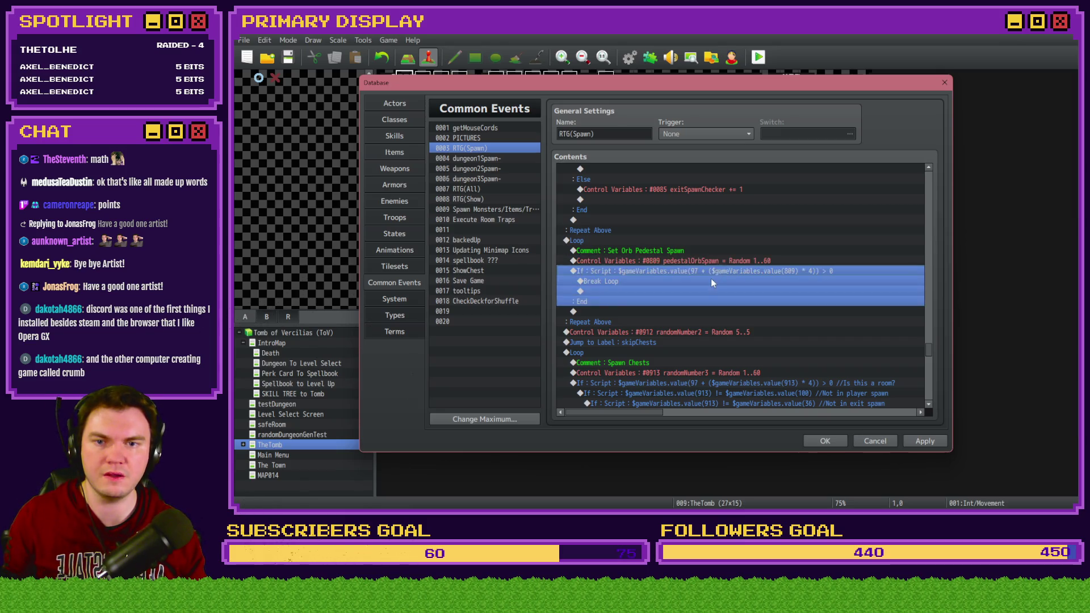
double_click(713, 282)
left_click(660, 132)
left_click(807, 399)
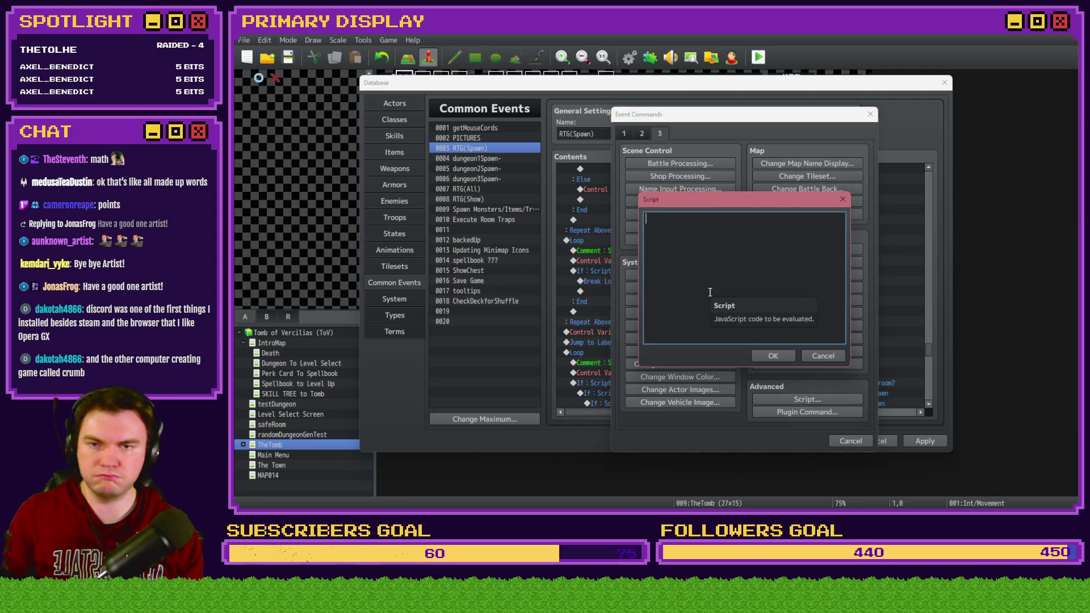
key("Escape")
Add a Conditional Branch there with the Script condition '$gameVariables.value'
left_click(624, 134)
left_click(690, 322)
left_click(689, 201)
left_click(653, 314)
left_click(651, 332)
type("$gameVariables.value(")
key("Return")
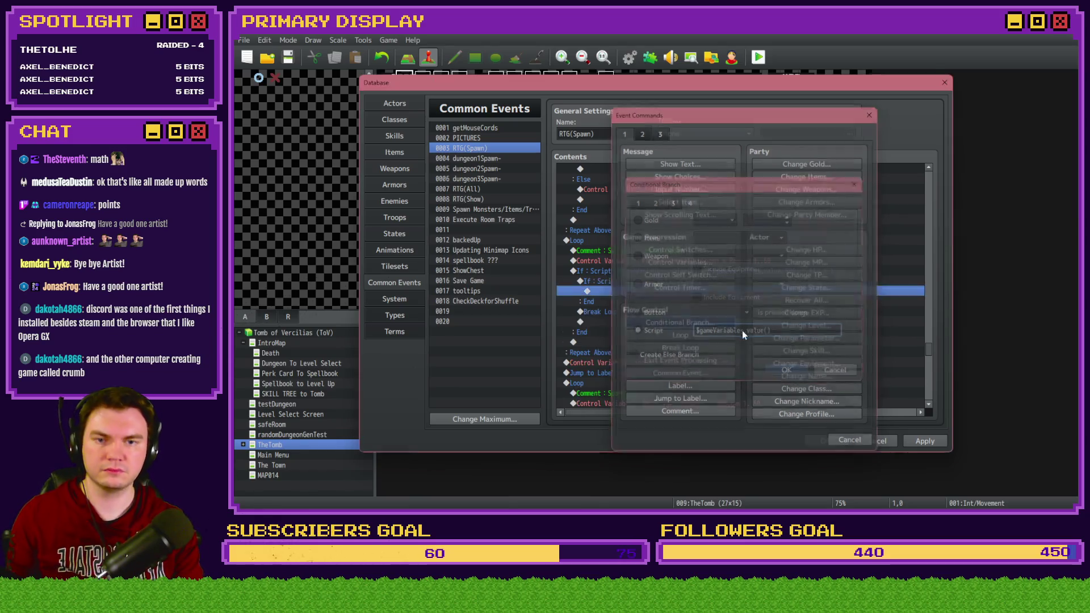
Complete the branch condition as '$gameVariables.value(523) != $gameVariables.value()'
scroll(717, 278, "up", 3)
scroll(680, 344, "down", 3)
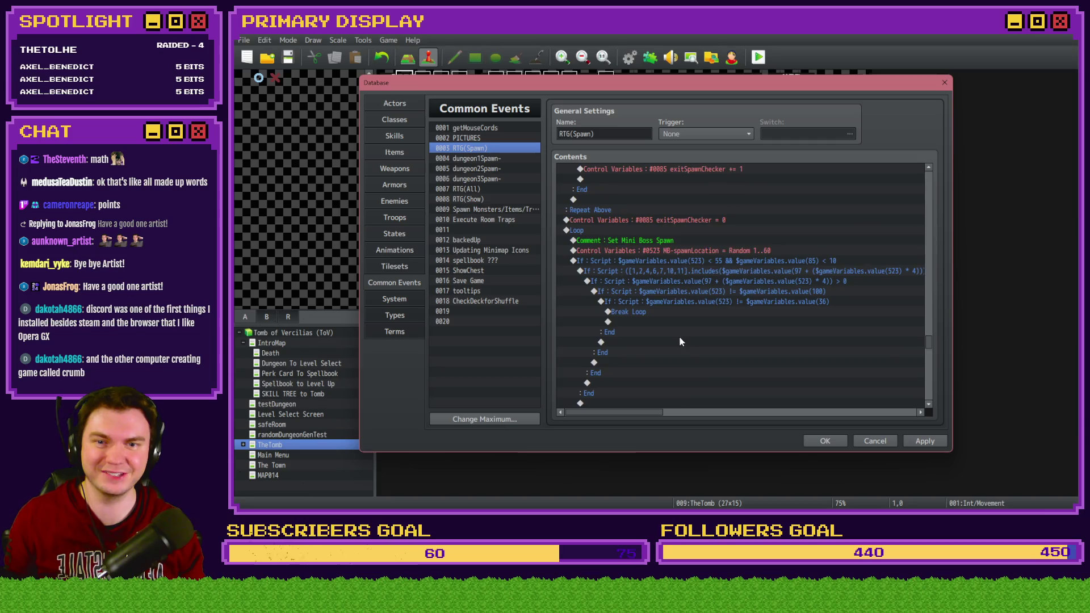
double_click(658, 271)
left_click(803, 335)
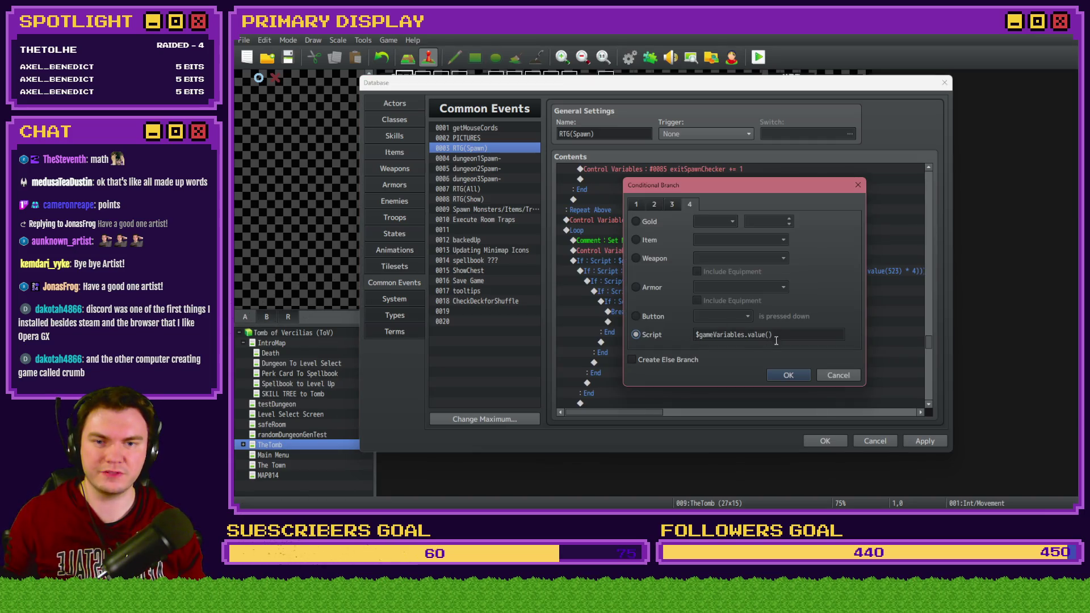
key("ctrl+a")
left_click(768, 335)
type("523) != ")
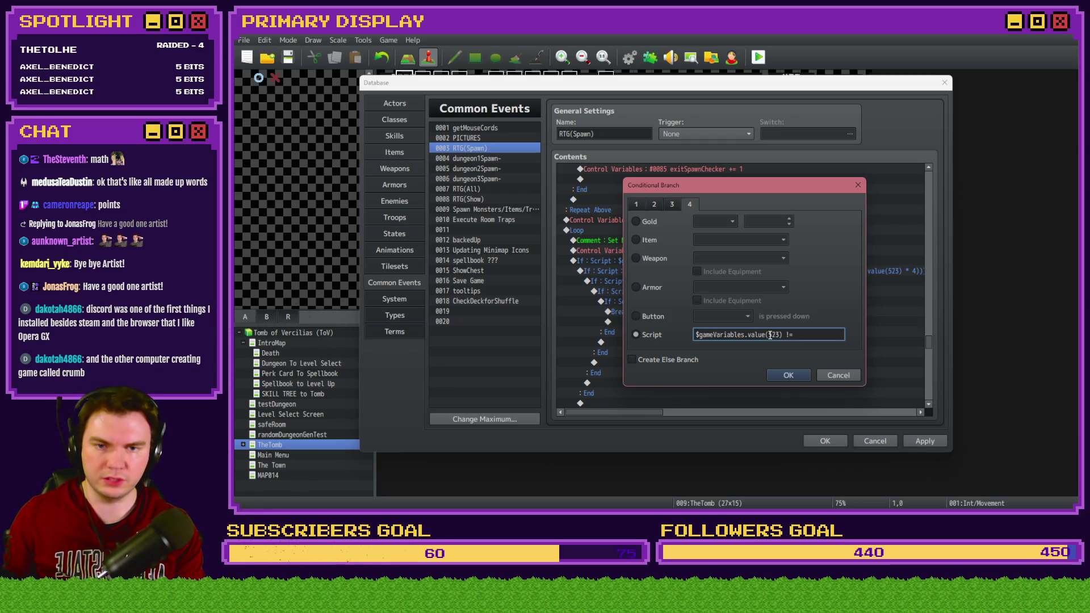
type("$gameVariables.value()")
key("Return")
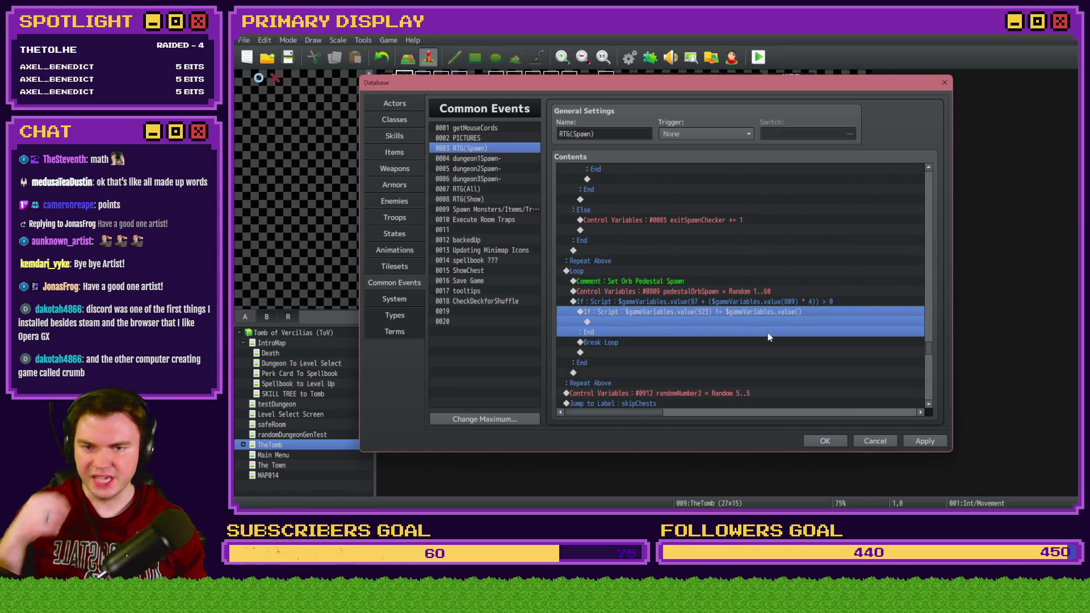
scroll(697, 298, "down", 3)
left_click(692, 292)
Edit the inner condition to compare value(809) against value(523), appending &&
double_click(727, 315)
key("End")
key("Left")
double_click(738, 335)
type("809+")
key("BackSpace")
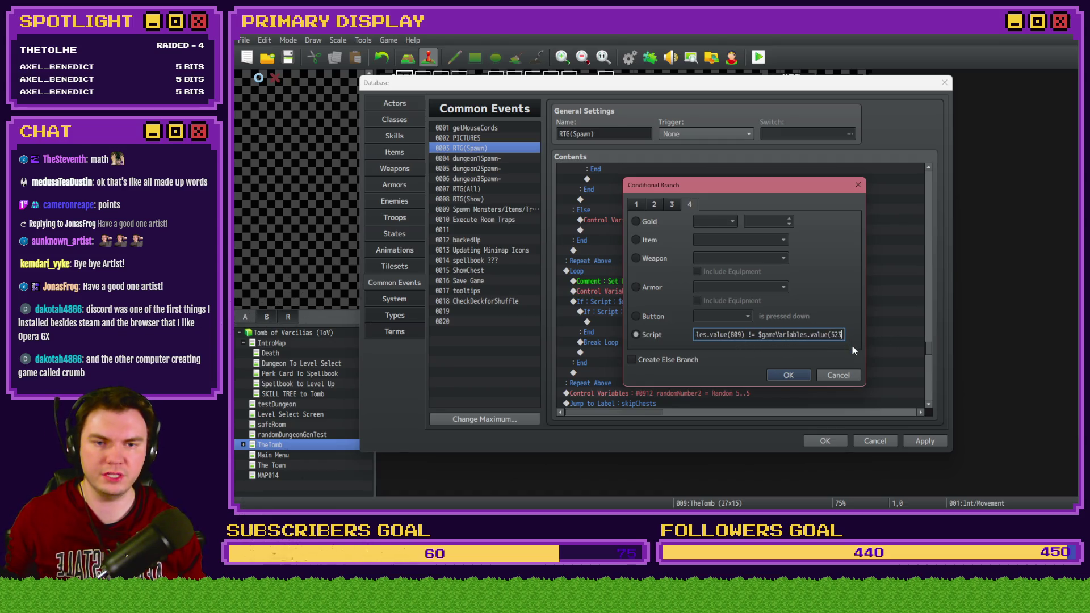
type(")")
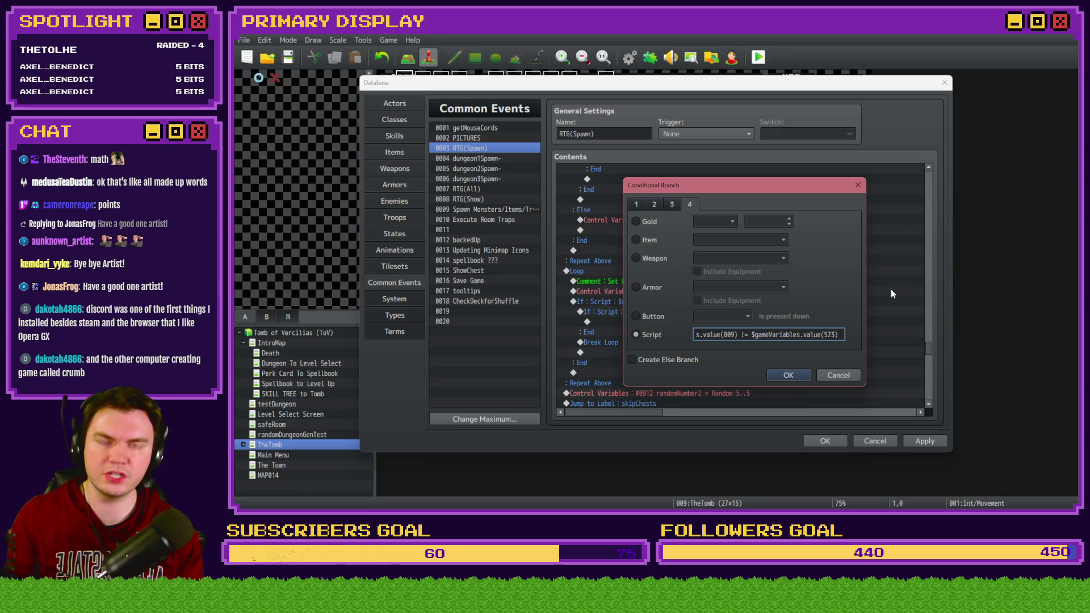
type("&&")
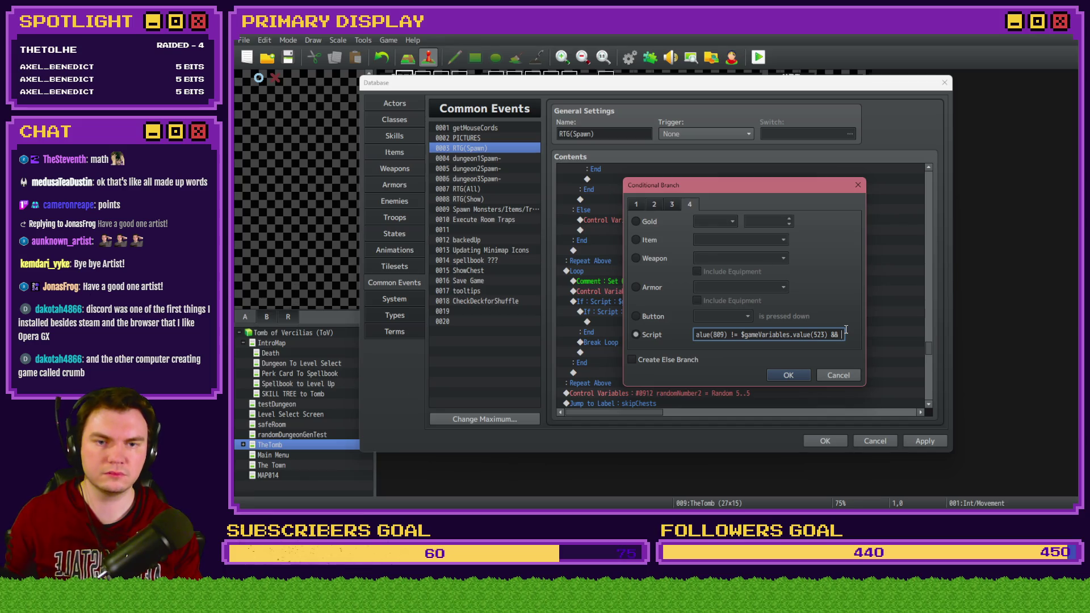
left_click(788, 374)
Rework the condition into value(809) != value(523) && a second value(809) comparison
scroll(655, 329, "up", 5)
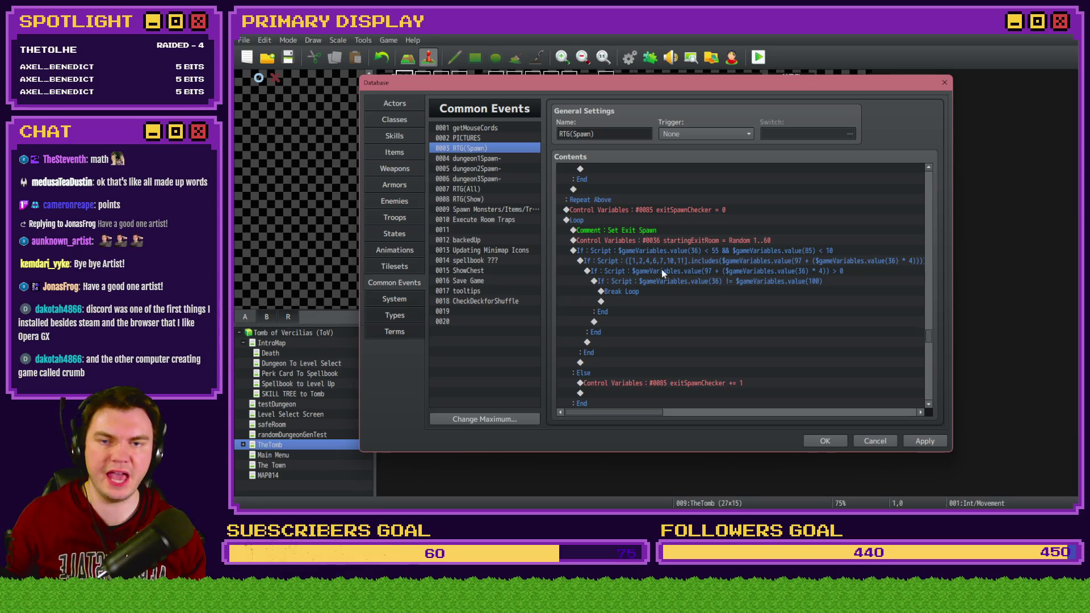
right_click(655, 318)
key("Escape")
scroll(649, 297, "down", 5)
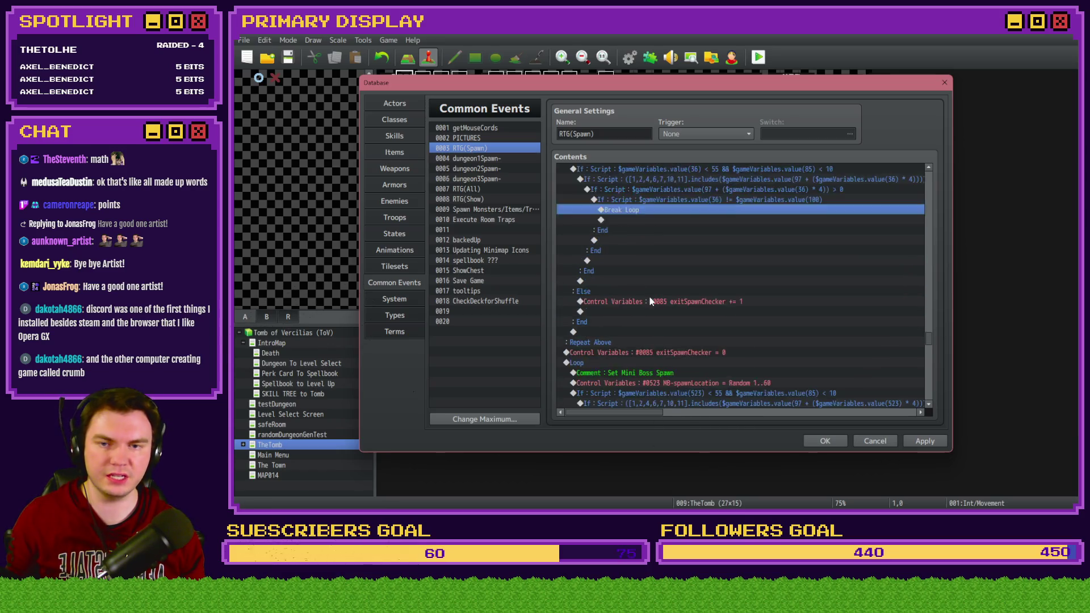
double_click(713, 321)
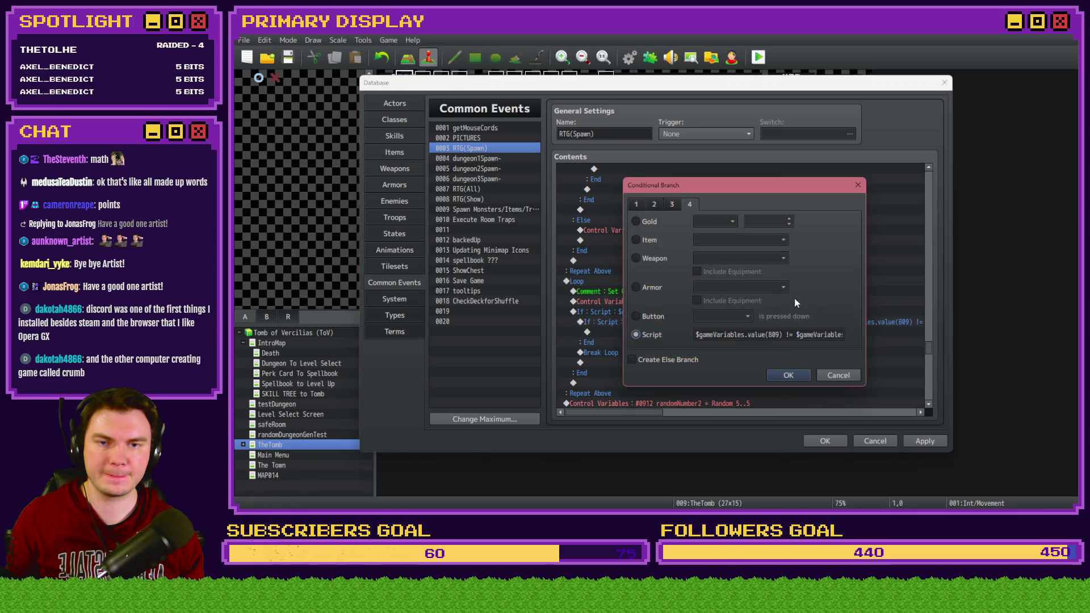
double_click(833, 335)
type("523")
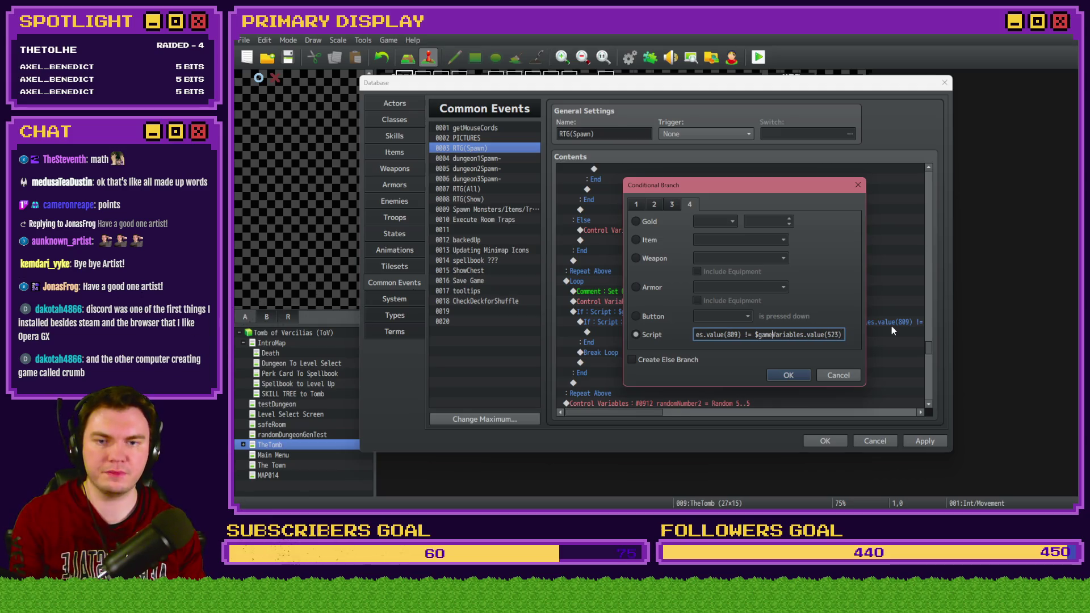
key("Home")
key("ctrl+v")
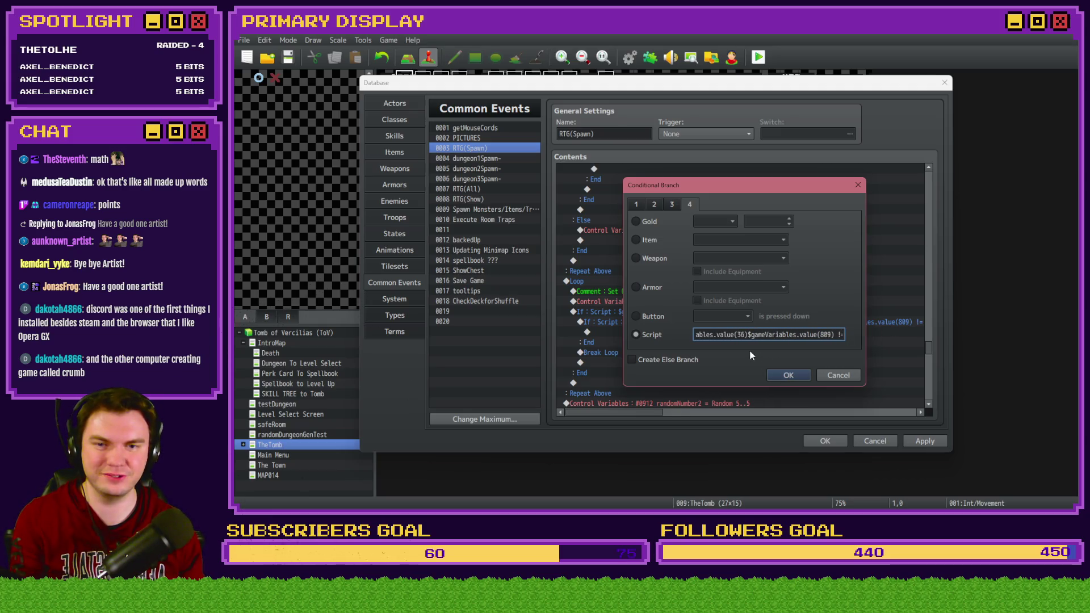
type("&&")
left_click(791, 375)
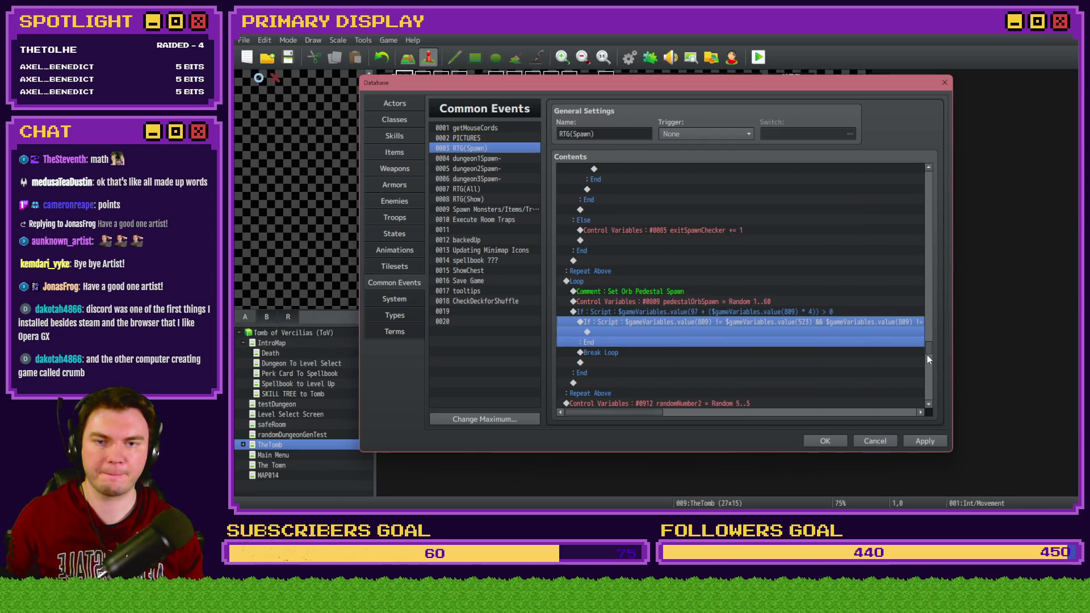
left_click_drag(926, 349, 930, 336)
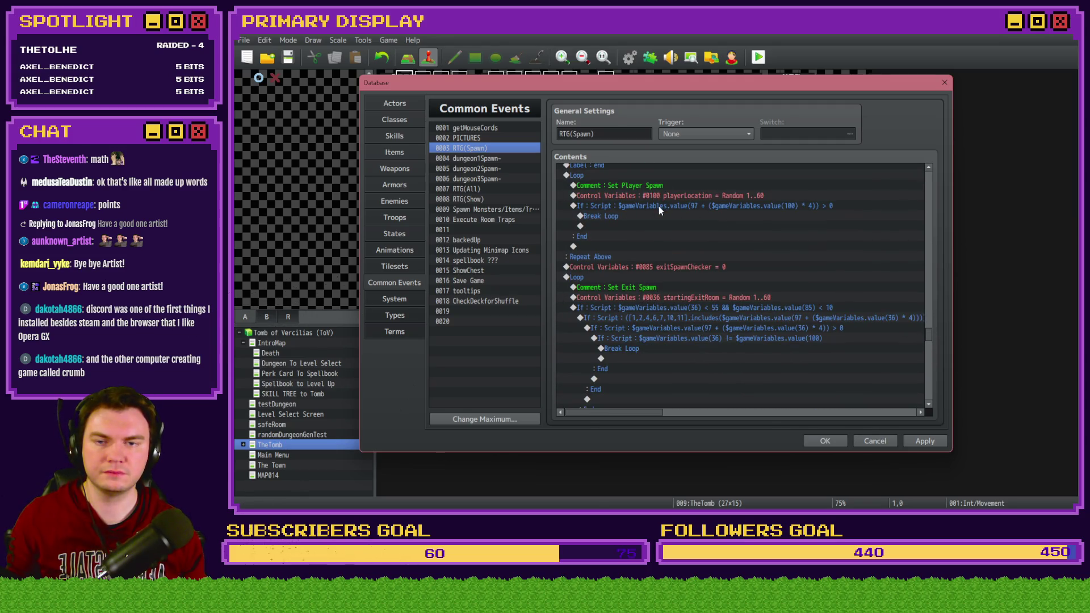
scroll(659, 206, "down", 3)
scroll(679, 220, "up", 2)
scroll(652, 275, "up", 2)
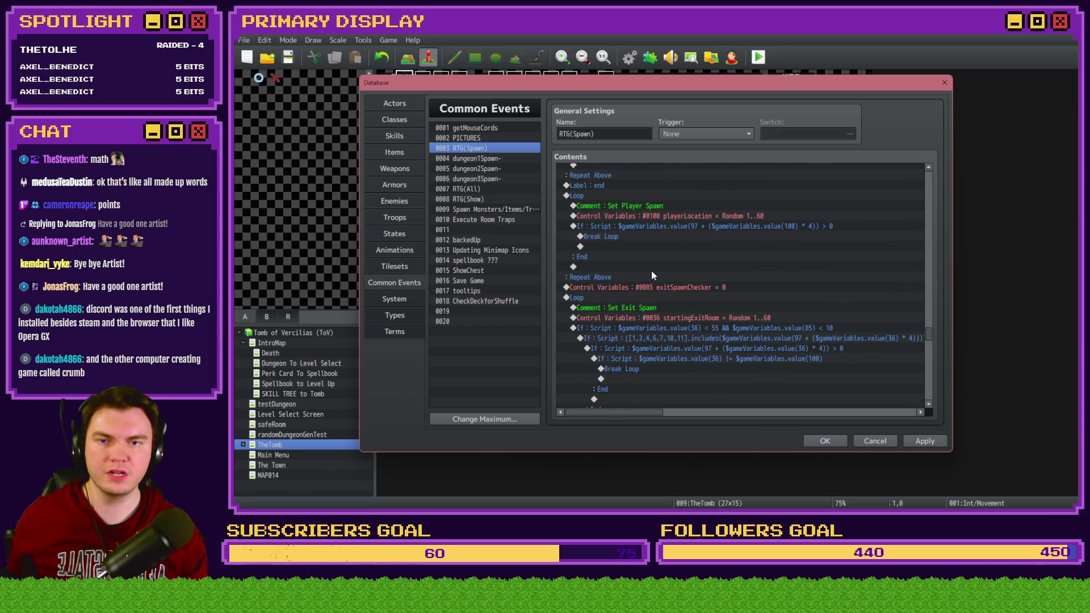
scroll(663, 233, "down", 6)
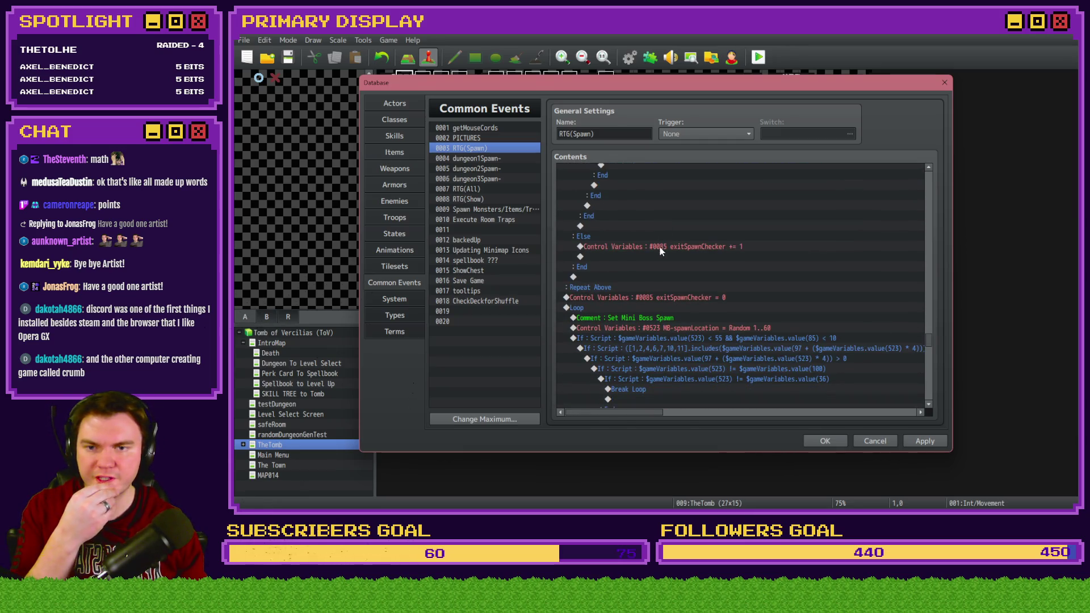
scroll(660, 249, "down", 2)
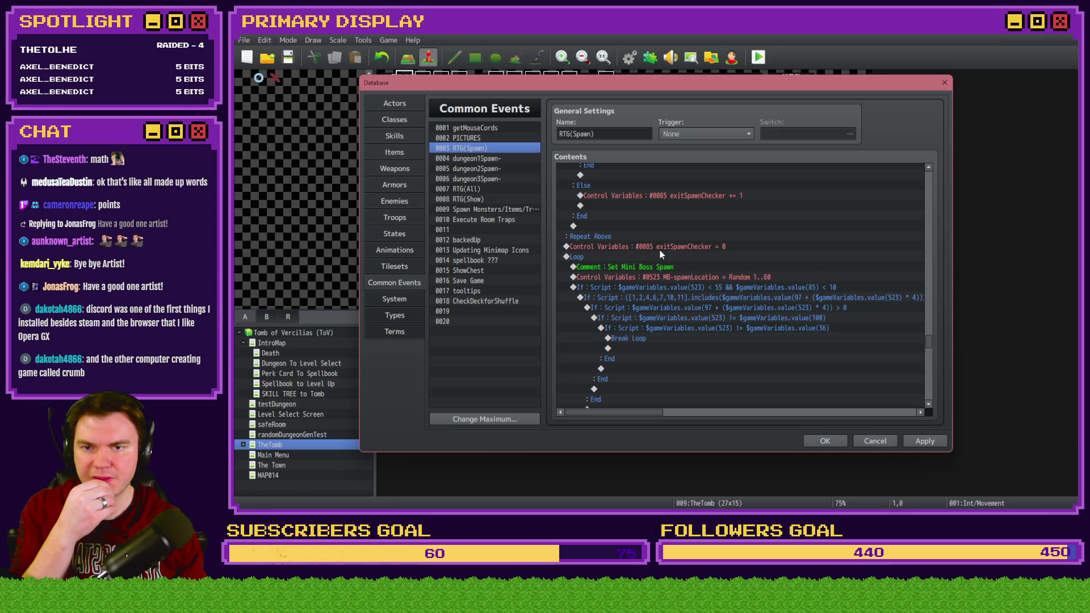
scroll(659, 249, "up", 6)
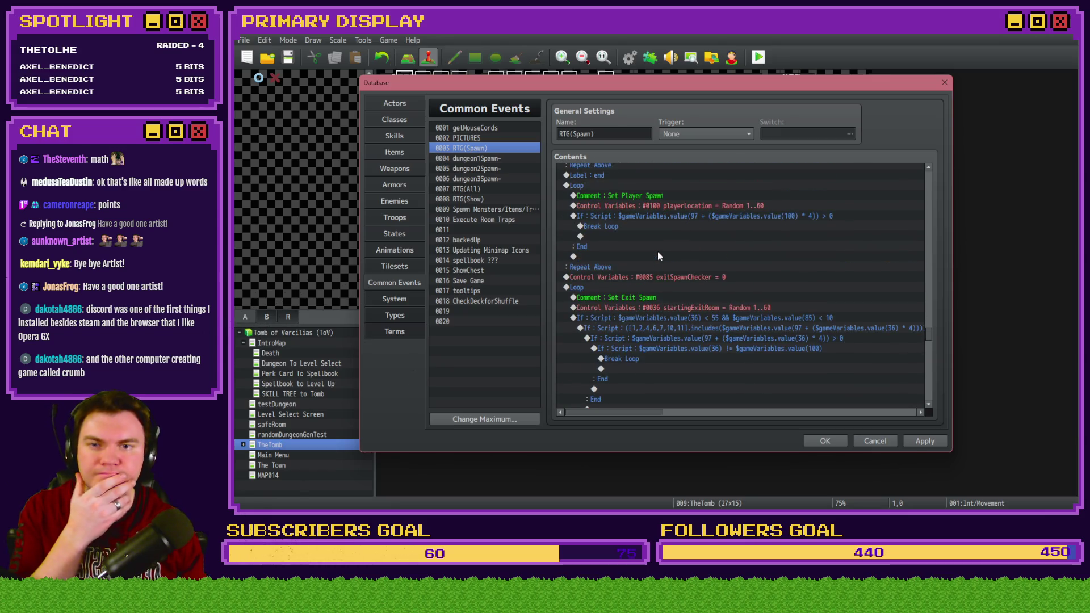
scroll(657, 251, "down", 2)
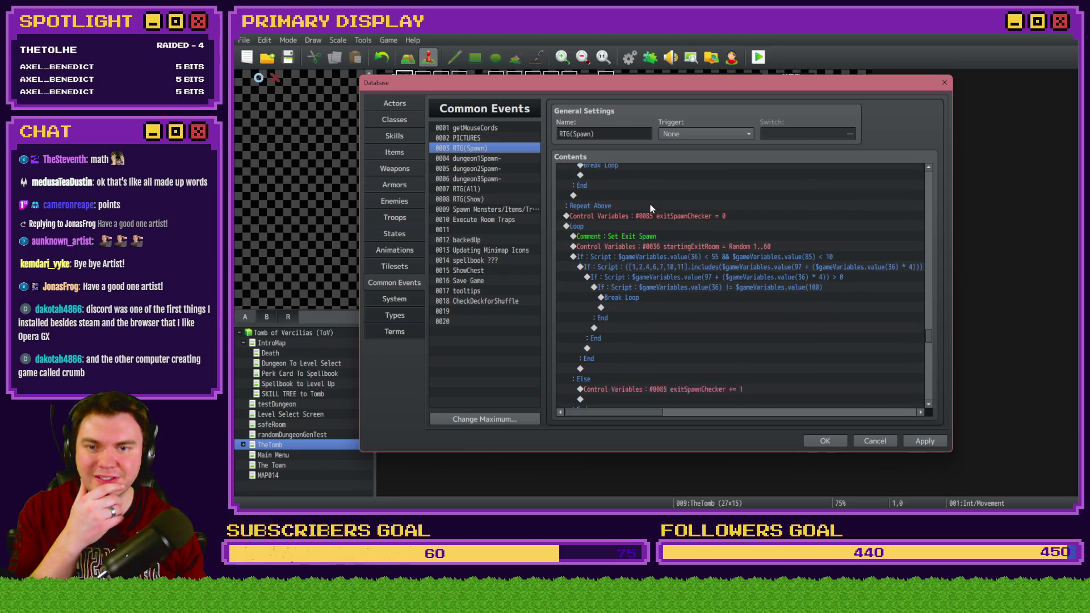
scroll(656, 244, "down", 6)
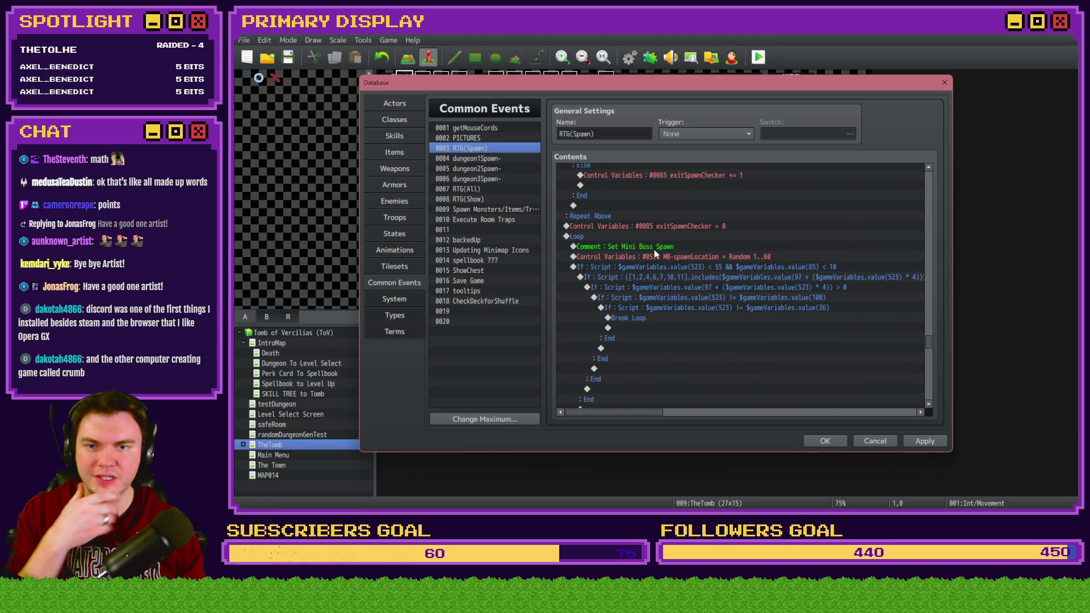
scroll(654, 250, "down", 3)
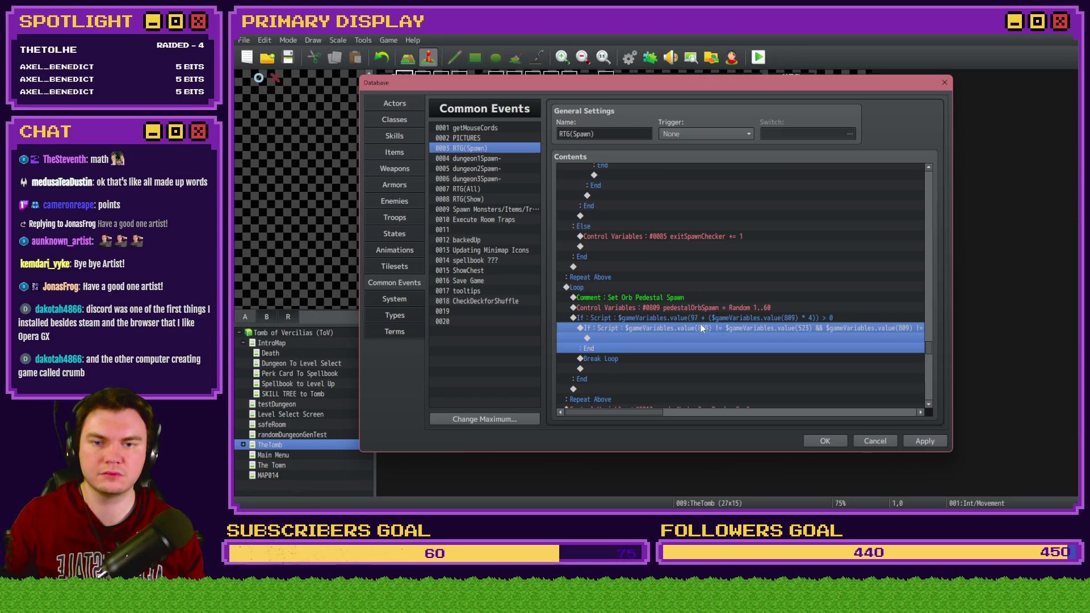
Replace both value(523) references in the inner condition with value(100)
double_click(700, 326)
left_click(807, 335)
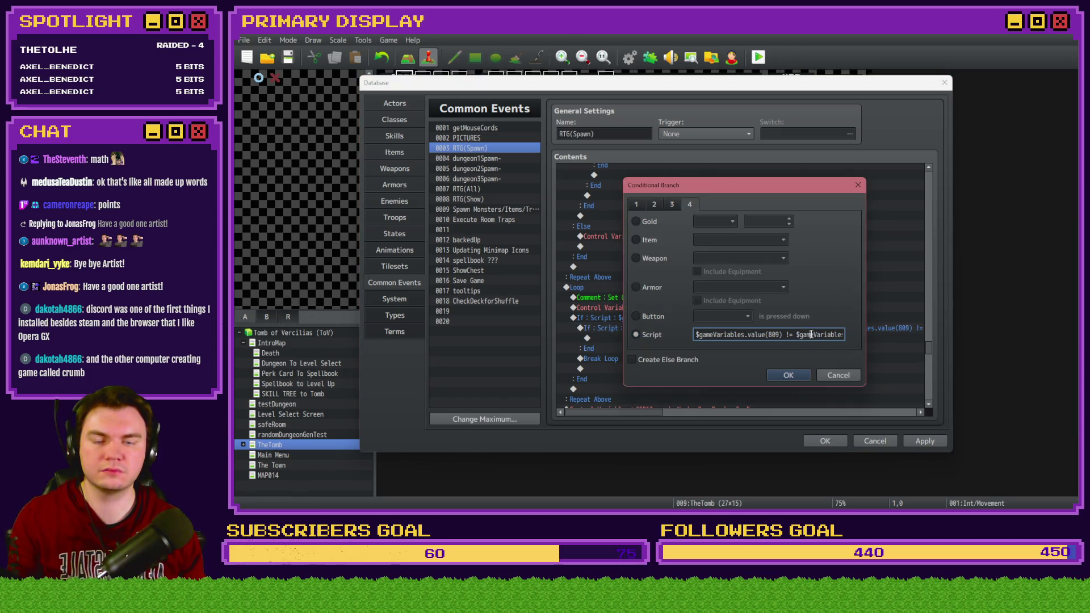
key("Right")
key("Right")
key("Right")
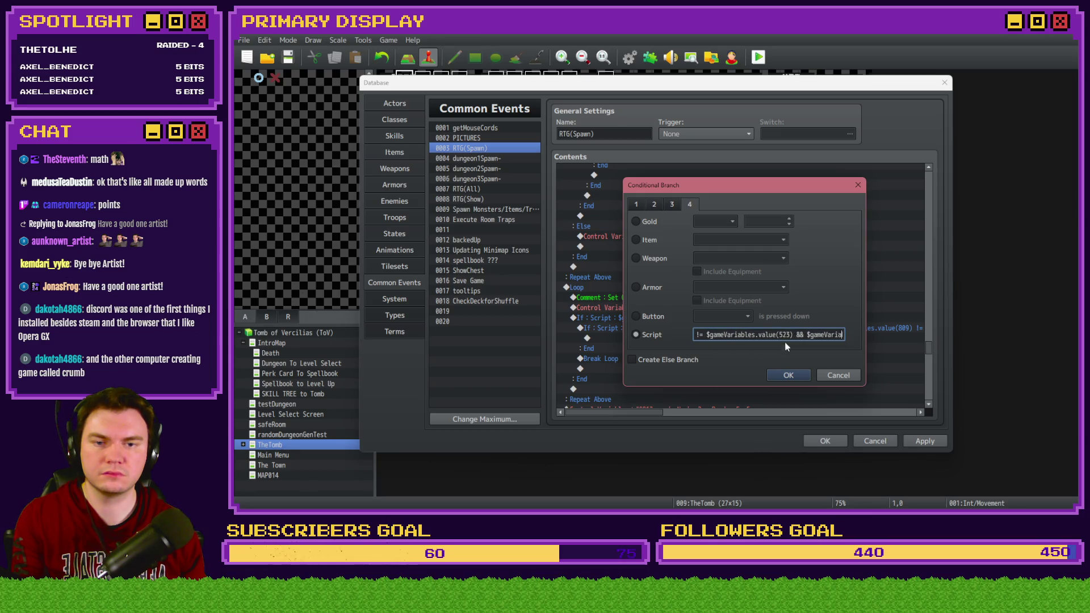
double_click(783, 334)
type("100")
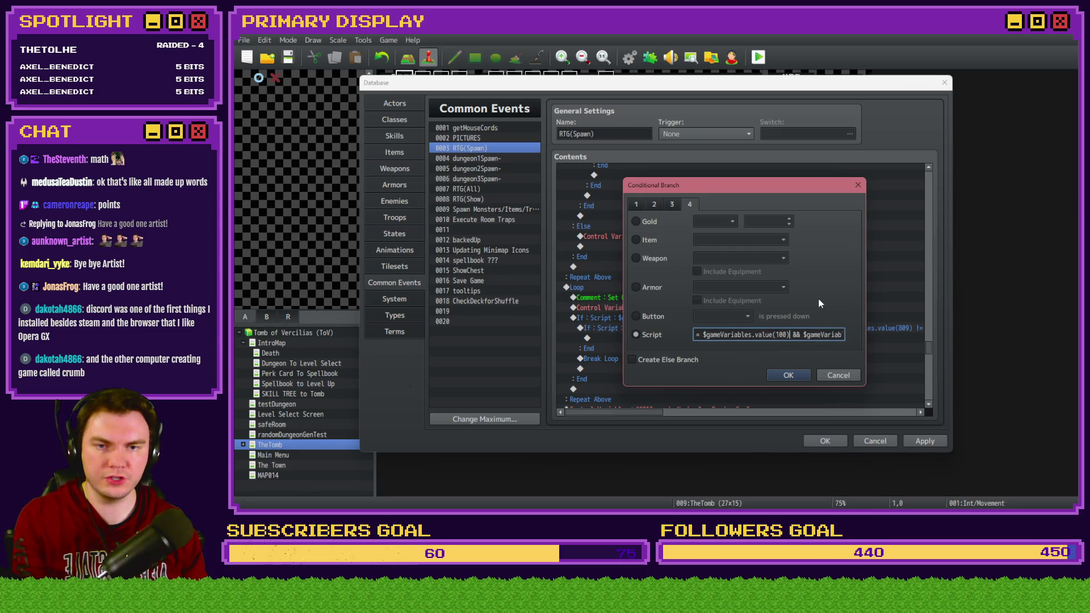
key("Right")
key("Right")
key("Right")
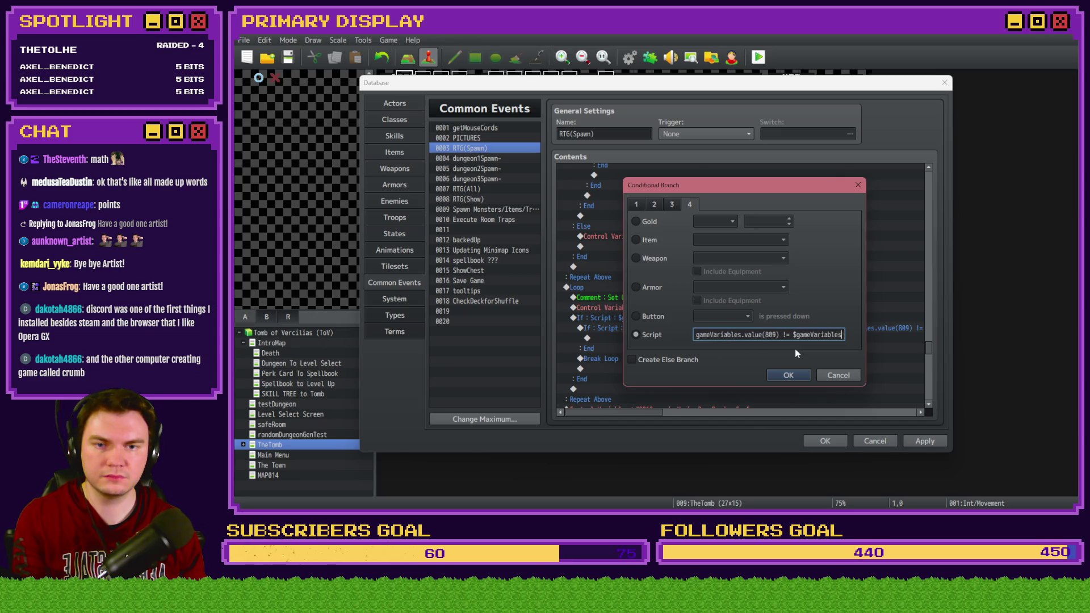
key("Left")
key("Left")
key("Left")
left_click(820, 336)
double_click(833, 334)
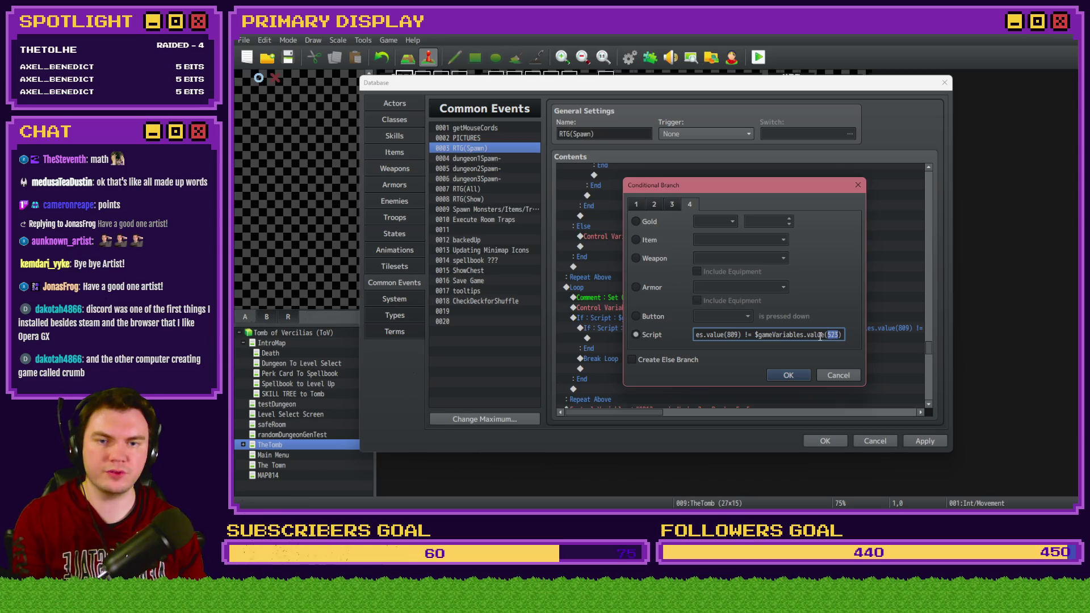
type("100")
left_click(787, 375)
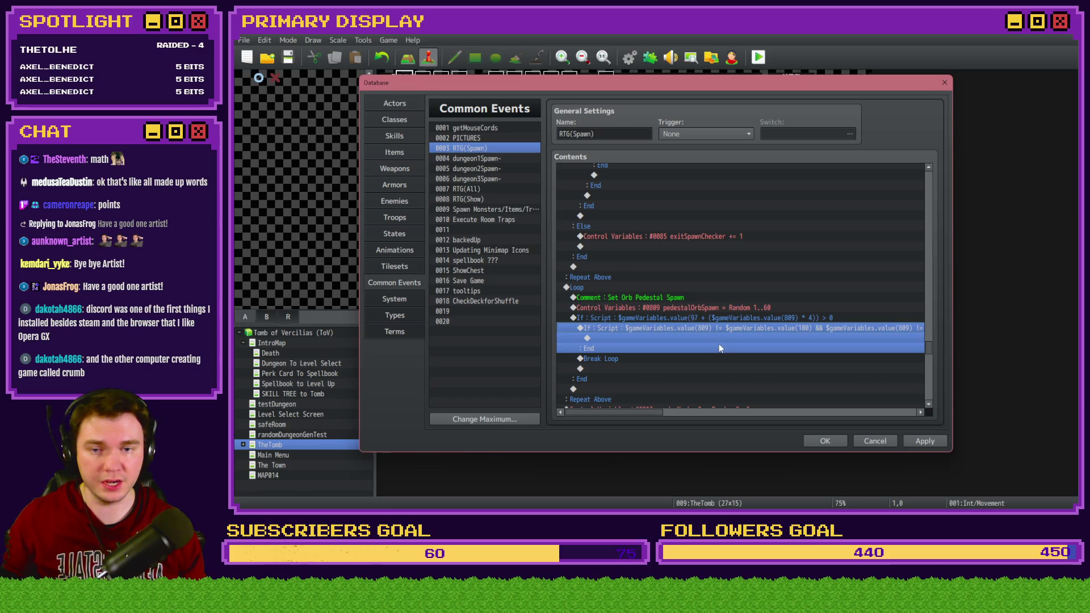
Move the Break Loop command inside the inner If branch
left_click(743, 317)
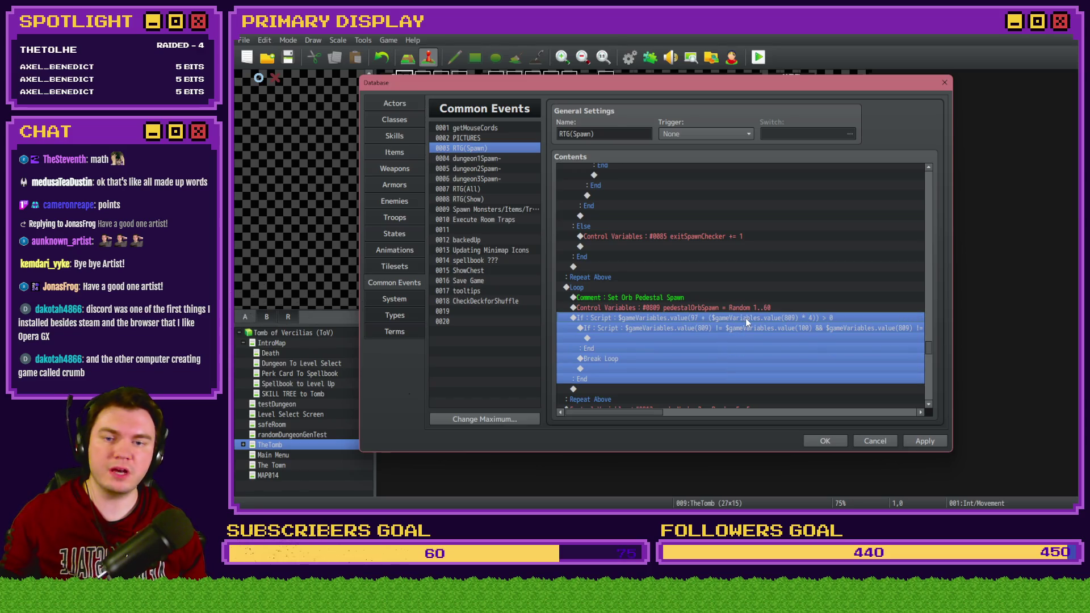
left_click(746, 327)
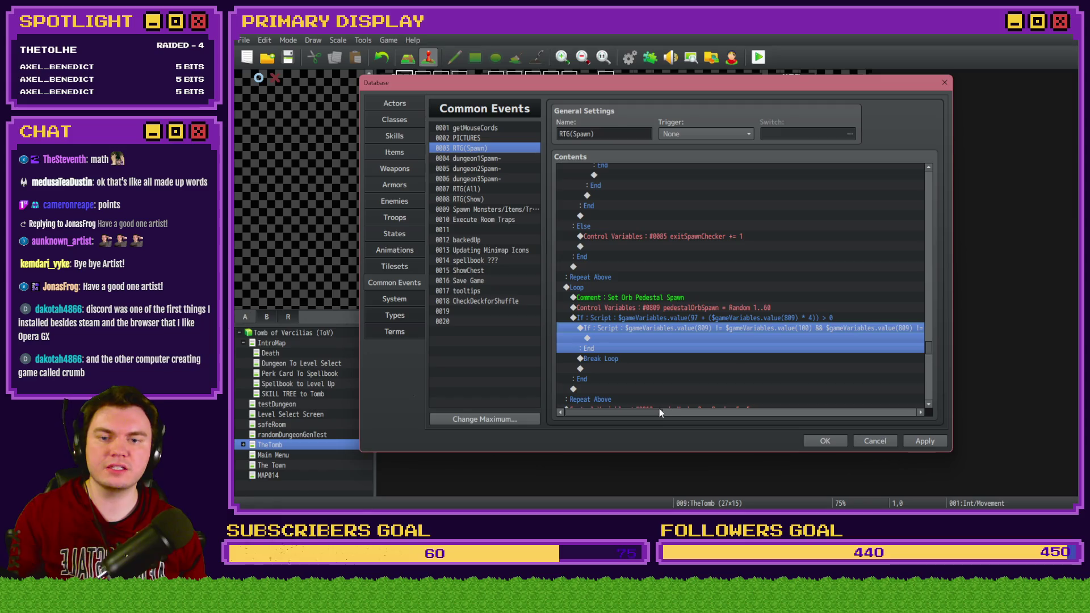
mouse_move(656, 417)
left_mouse_down()
mouse_move(765, 415)
mouse_move(621, 414)
left_mouse_up()
left_click(618, 363)
key("ctrl+x")
left_click(628, 340)
key("ctrl+v")
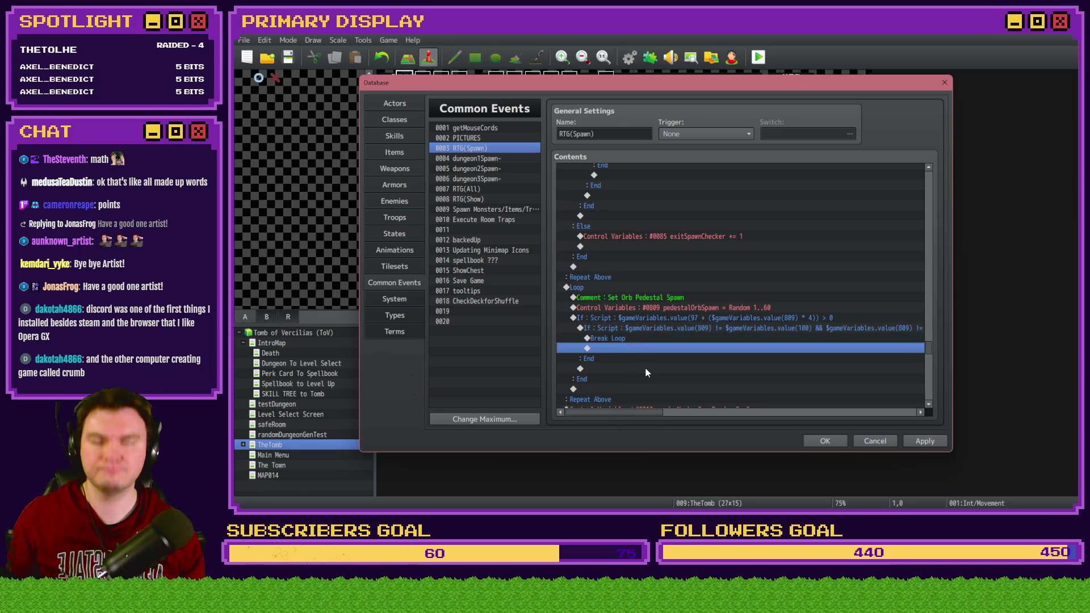
Apply the common event changes, close the Database, and start a playtest
left_click(915, 443)
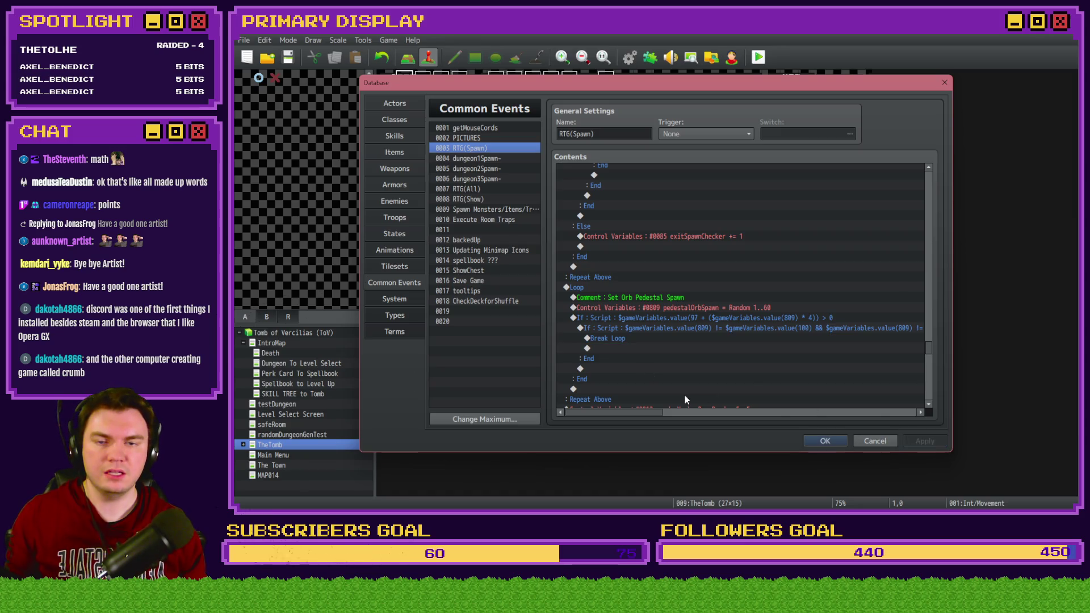
left_click(822, 441)
left_click(759, 57)
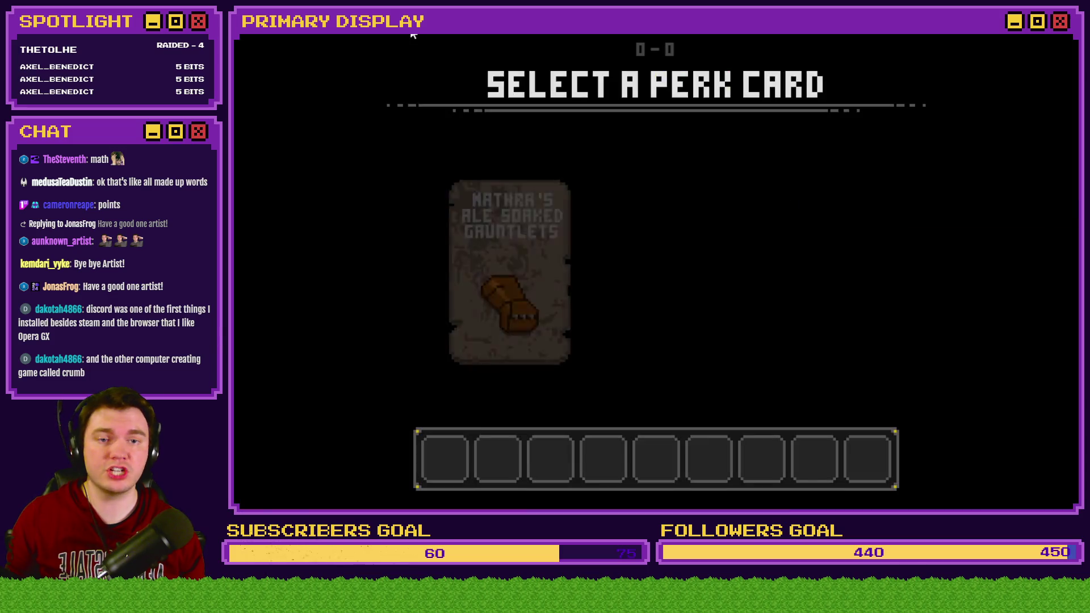
Choose the gauntlets perk card and bring up the F9 debug viewer
left_click(453, 231)
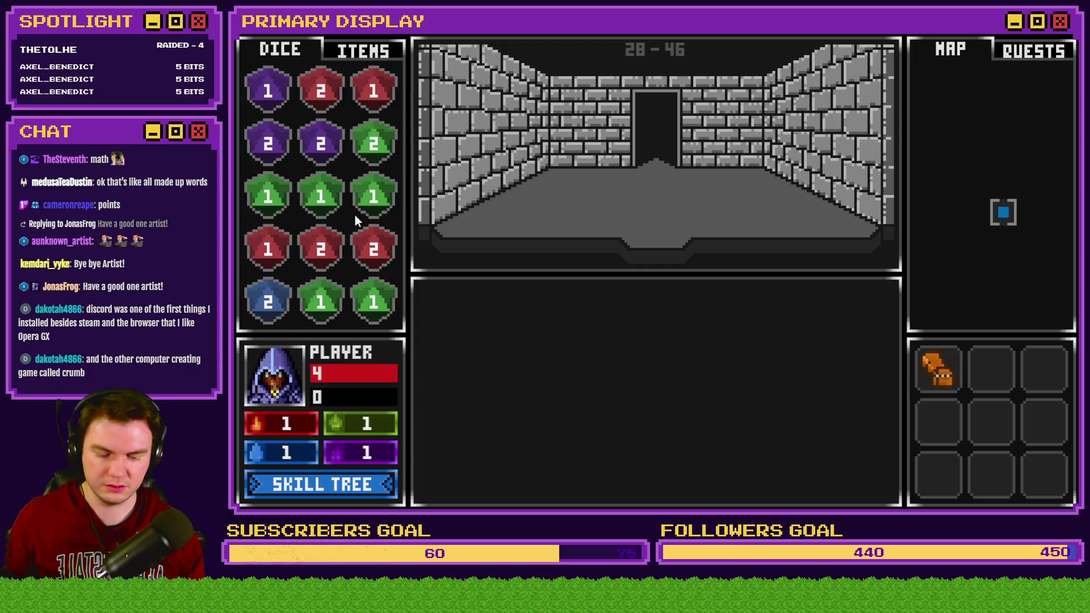
key("F9")
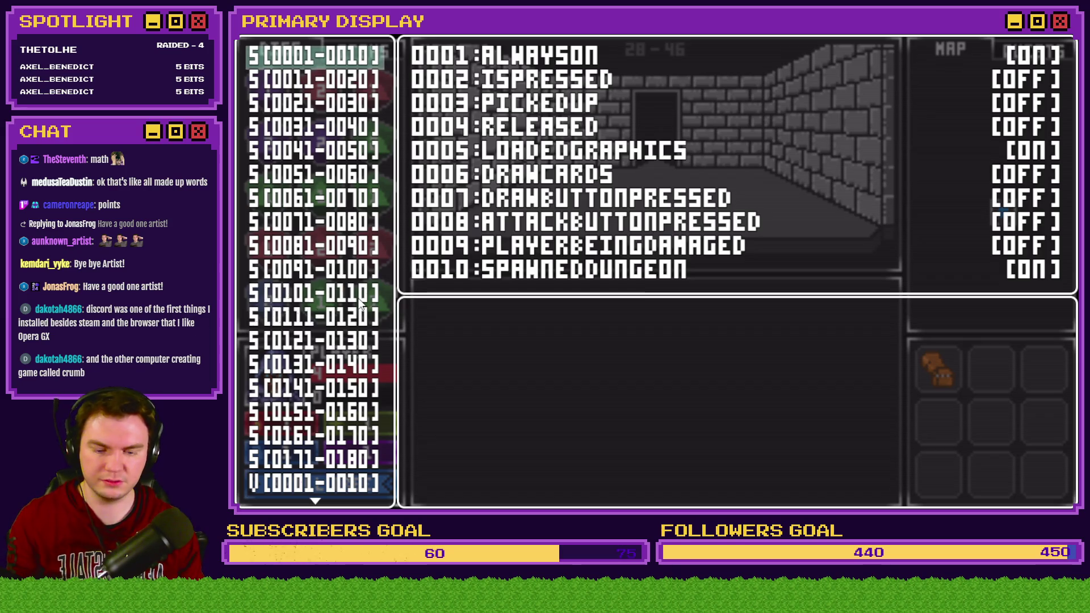
key("F1")
key("F1")
key("F1")
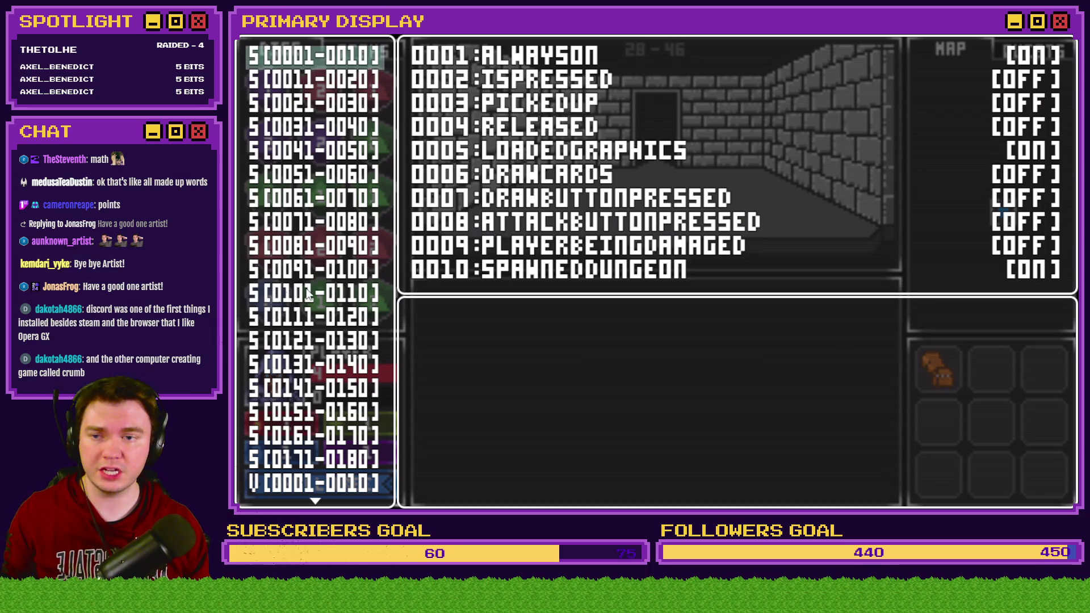
Check variables 0801–0810 to confirm PedestalOrbSpawn is 7, then return to the editor
scroll(283, 259, "down", 17)
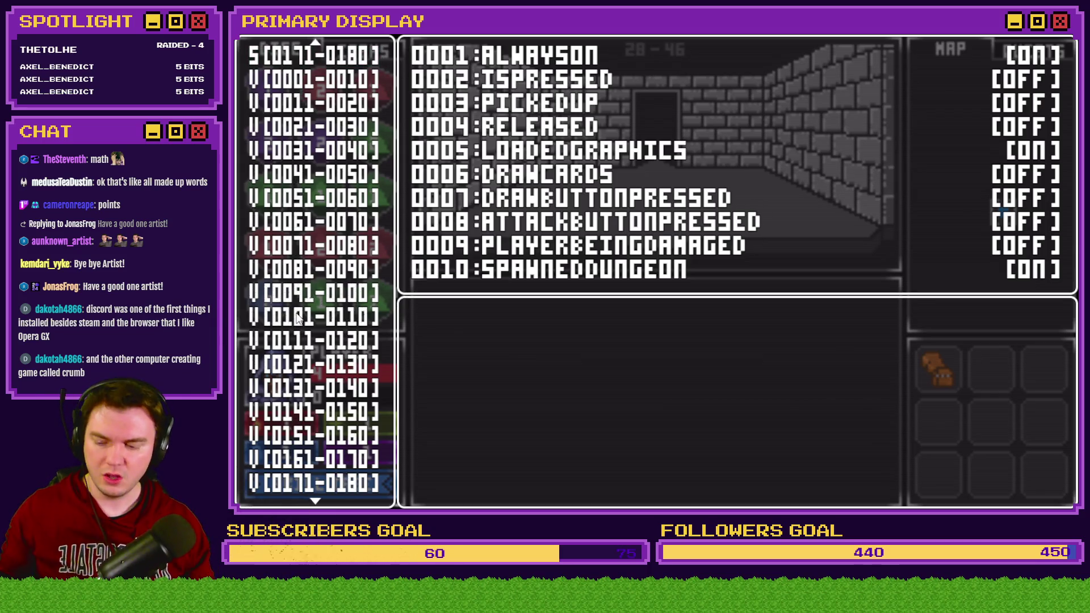
scroll(297, 319, "down", 20)
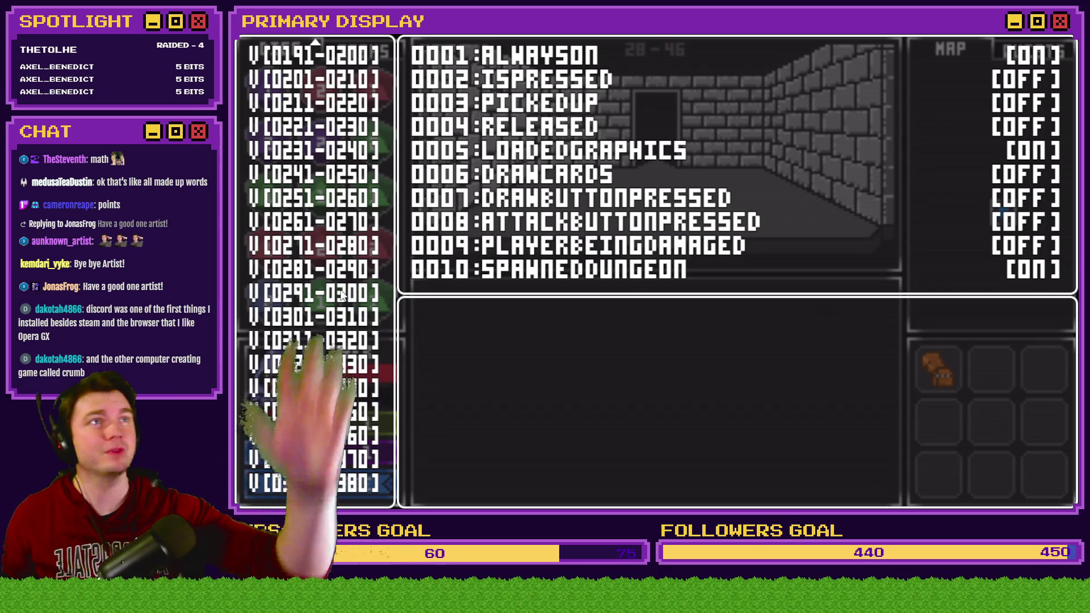
scroll(361, 289, "down", 2)
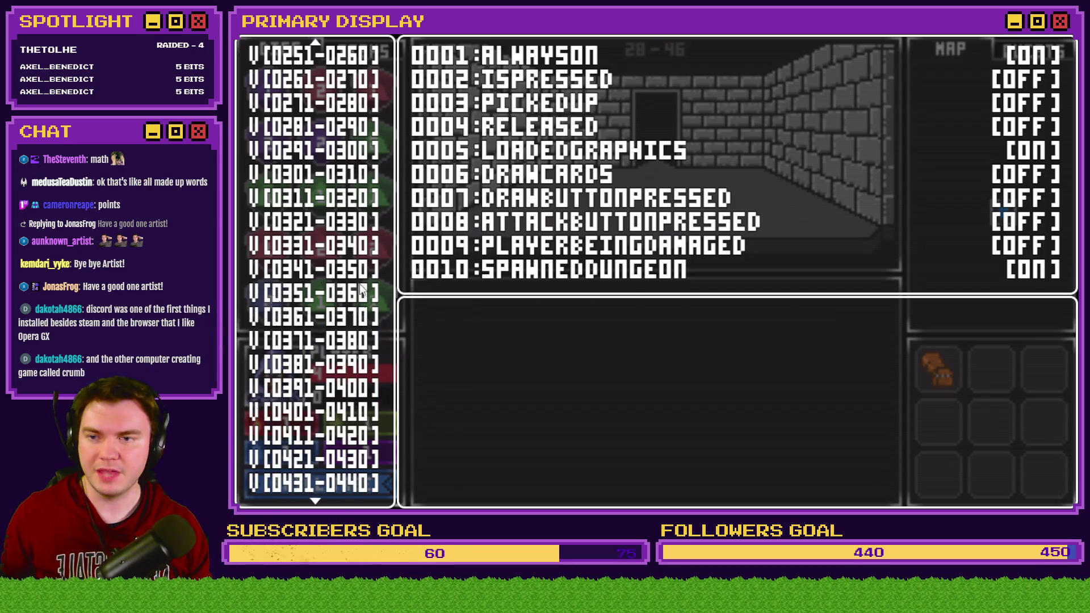
scroll(363, 291, "down", 13)
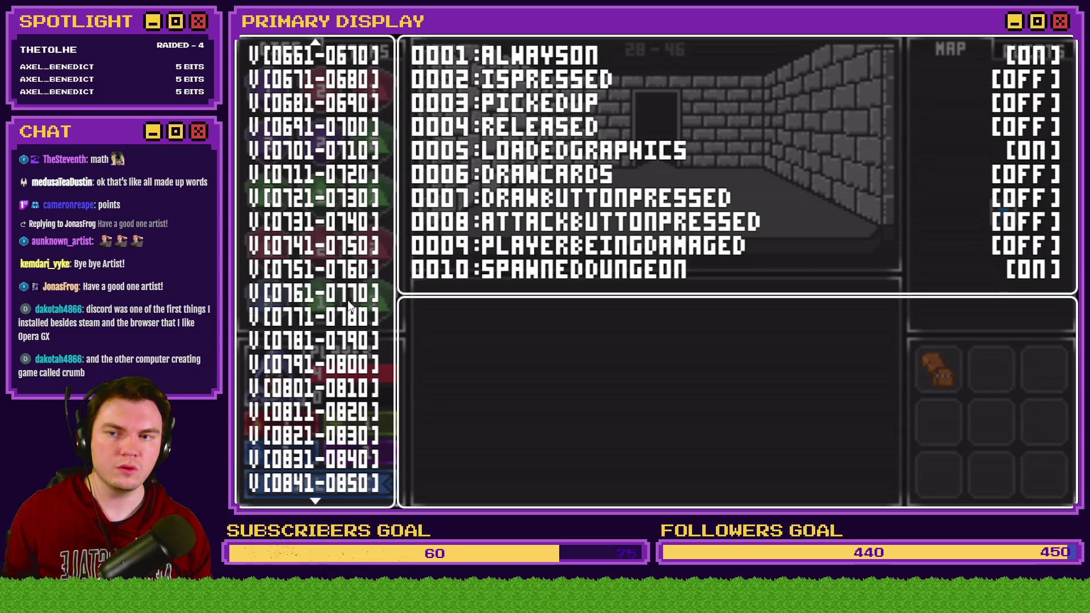
scroll(349, 307, "down", 4)
left_click(319, 136)
left_click(321, 149)
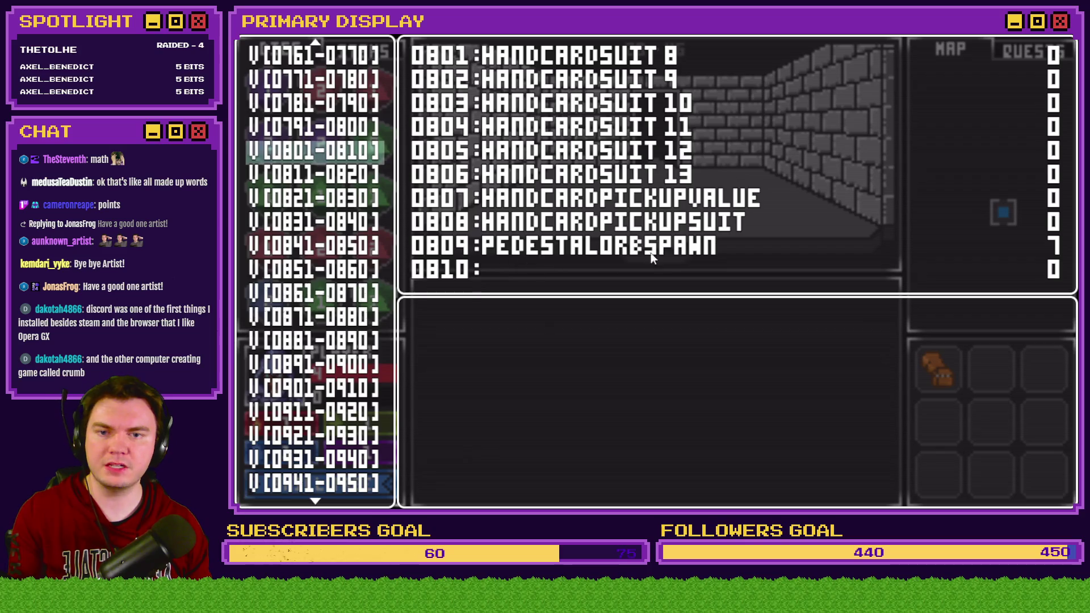
key("alt+Tab")
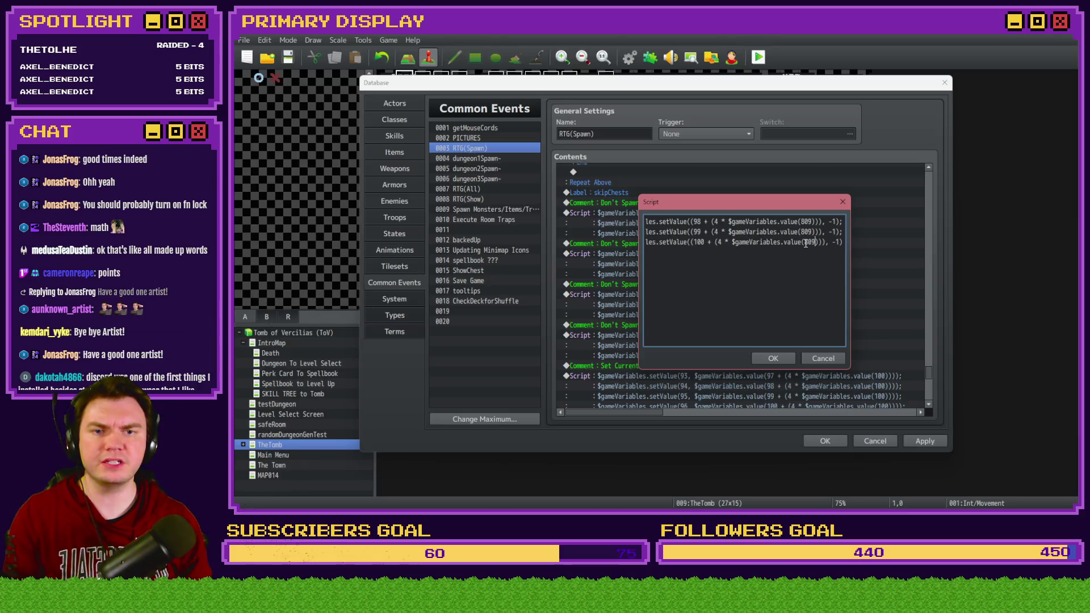
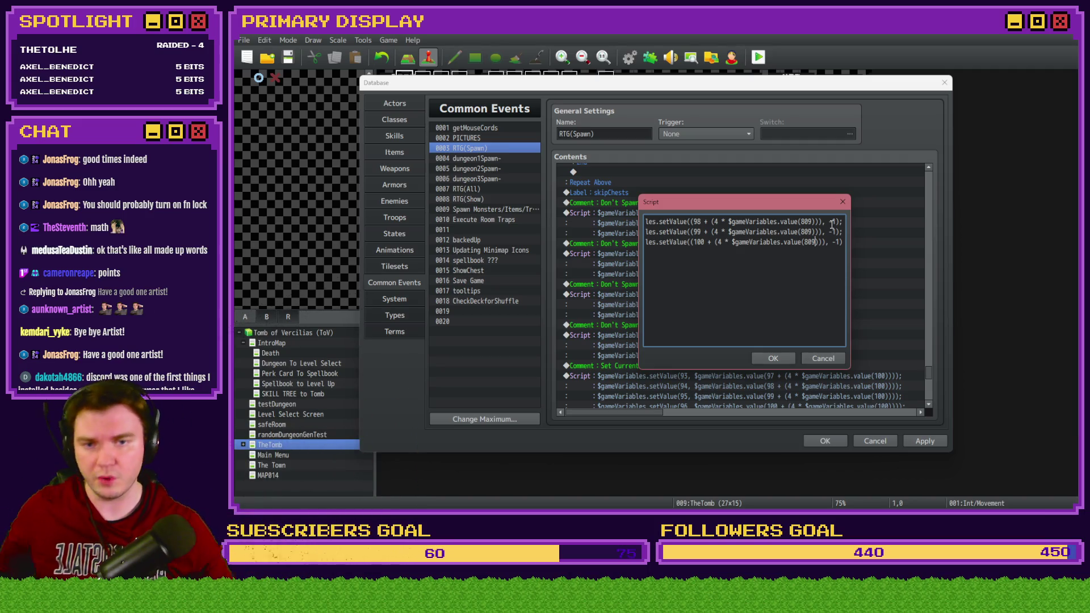
Point the script's 98, 99 and 100 offsets at variable 809, confirm, and apply the common event
double_click(697, 232)
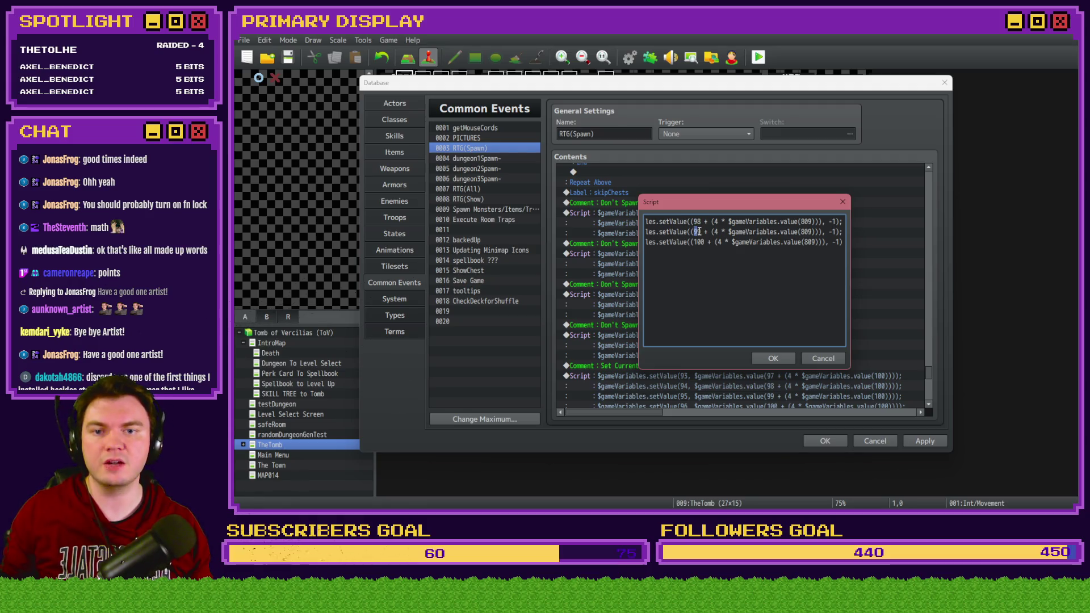
double_click(696, 241)
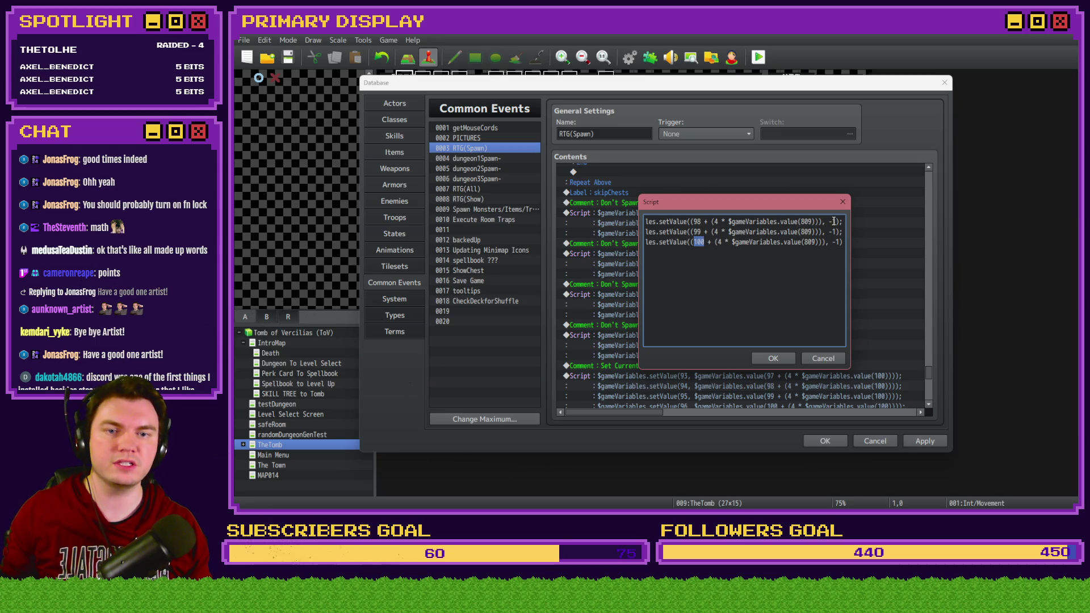
left_click(779, 362)
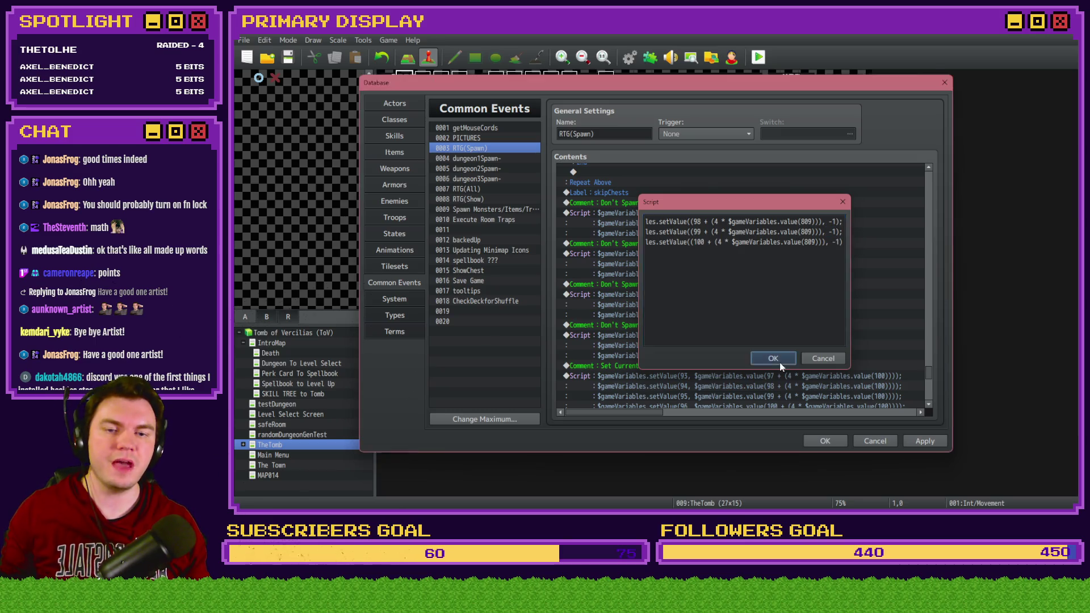
left_click(934, 444)
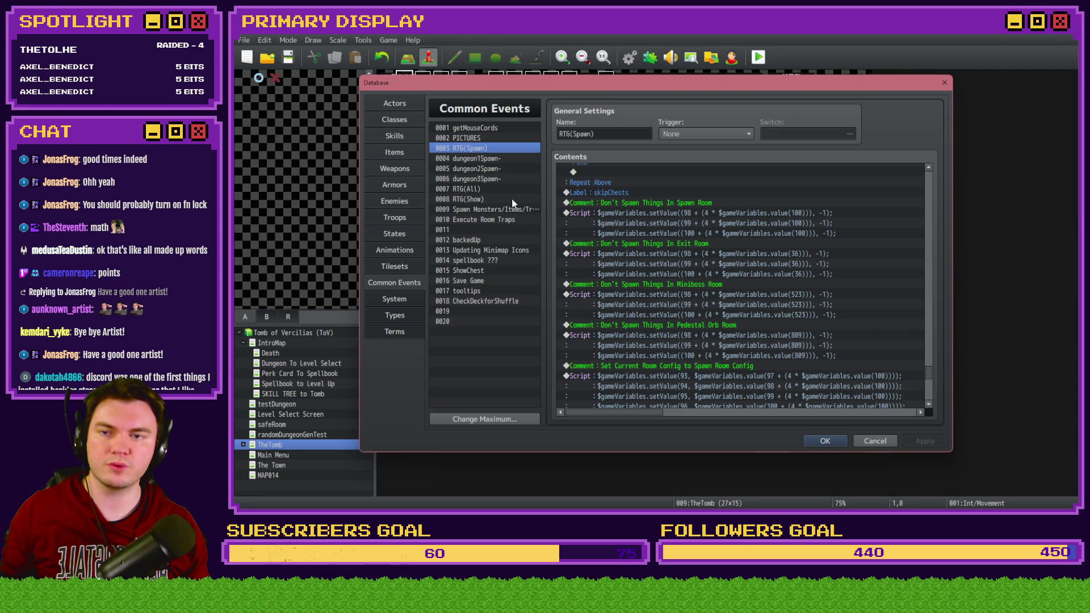
Scroll through common event 0009 Spawn Monsters/Items/Traps, then close the Database
left_click(473, 210)
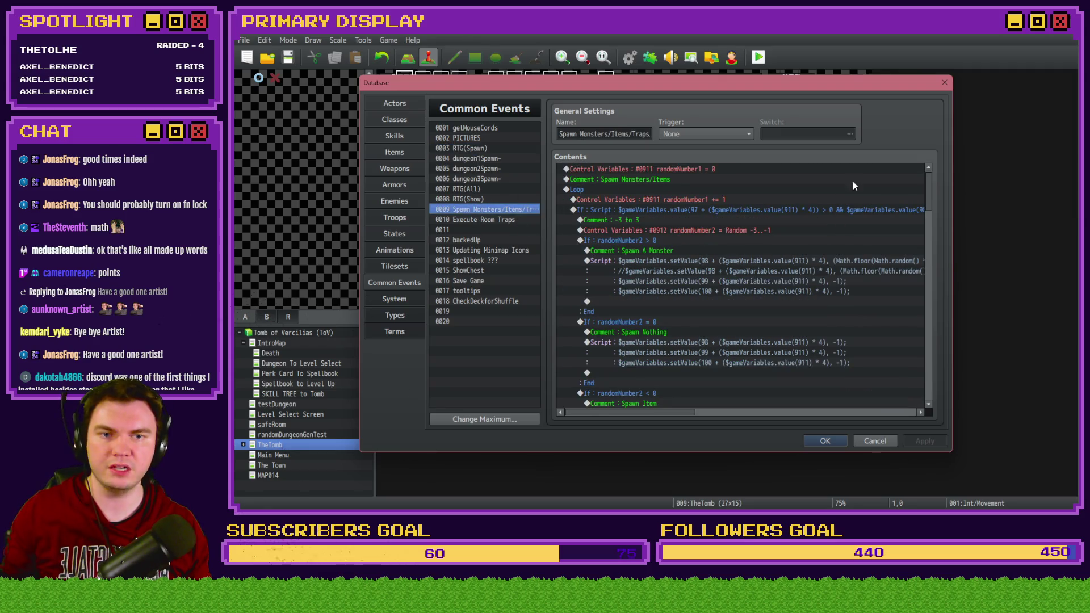
left_click_drag(931, 190, 937, 381)
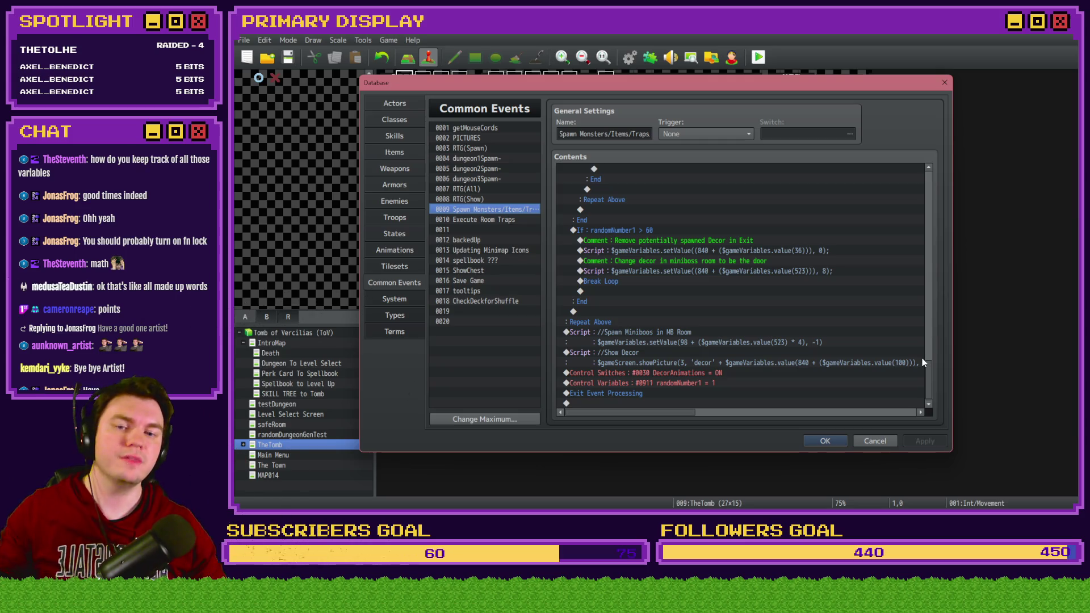
mouse_move(927, 373)
left_mouse_down()
mouse_move(941, 295)
mouse_move(939, 193)
left_mouse_up()
left_click(831, 441)
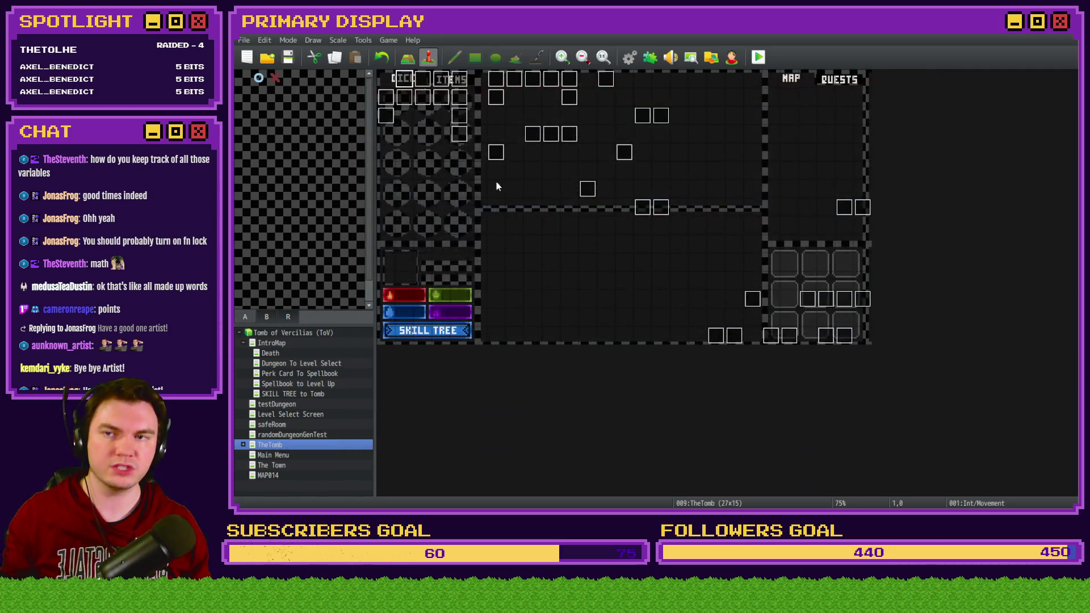
Inspect page 4 of TheTomb's Int/Movement event, then reopen the Database
double_click(405, 79)
left_click(461, 133)
scroll(704, 255, "down", 5)
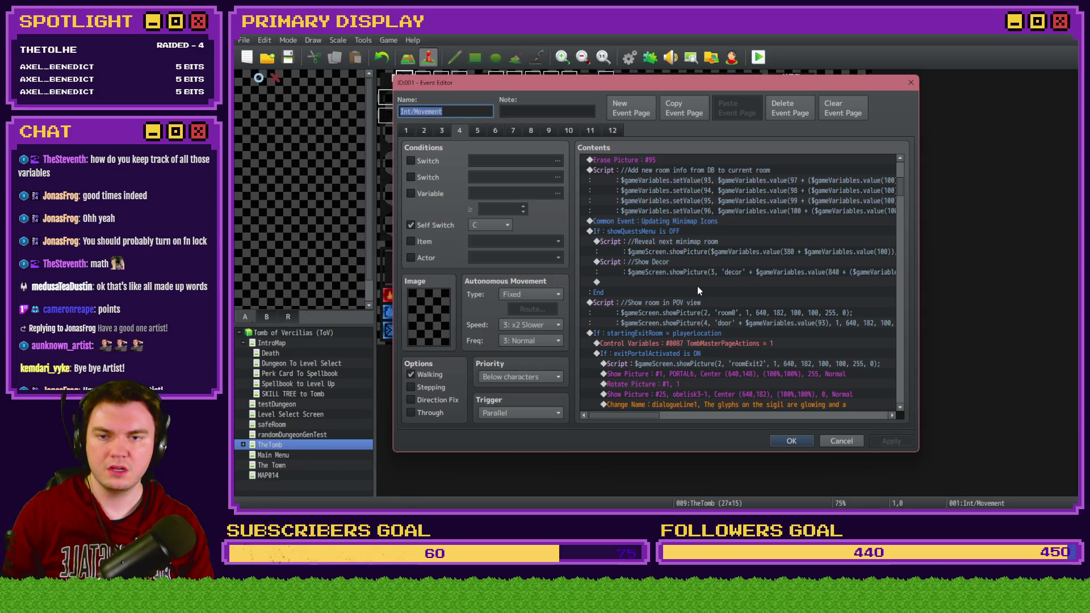
left_click(782, 441)
left_click(627, 59)
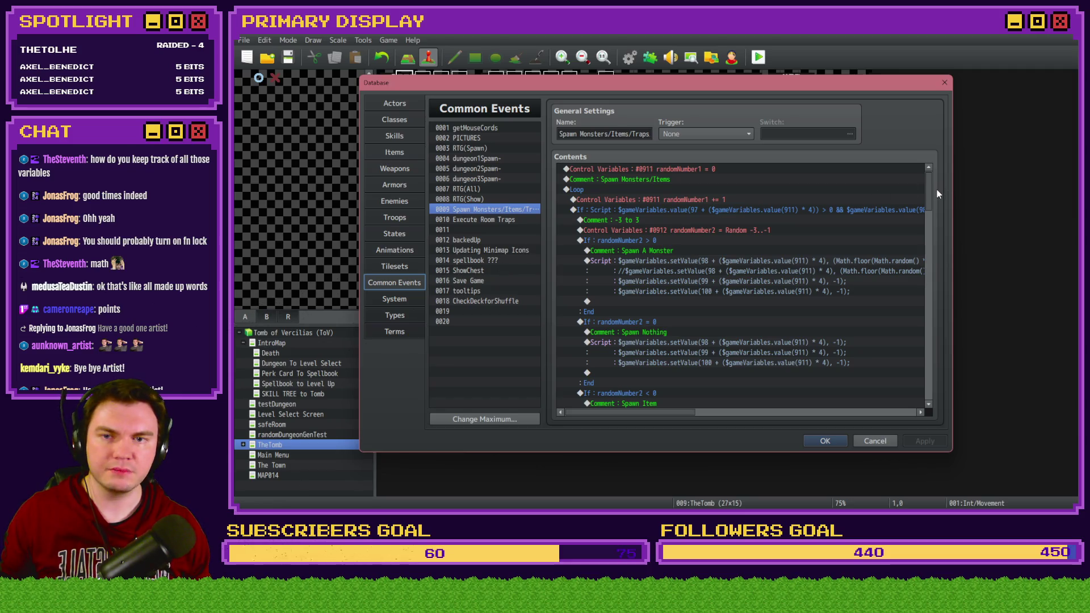
scroll(932, 189, "down", 5)
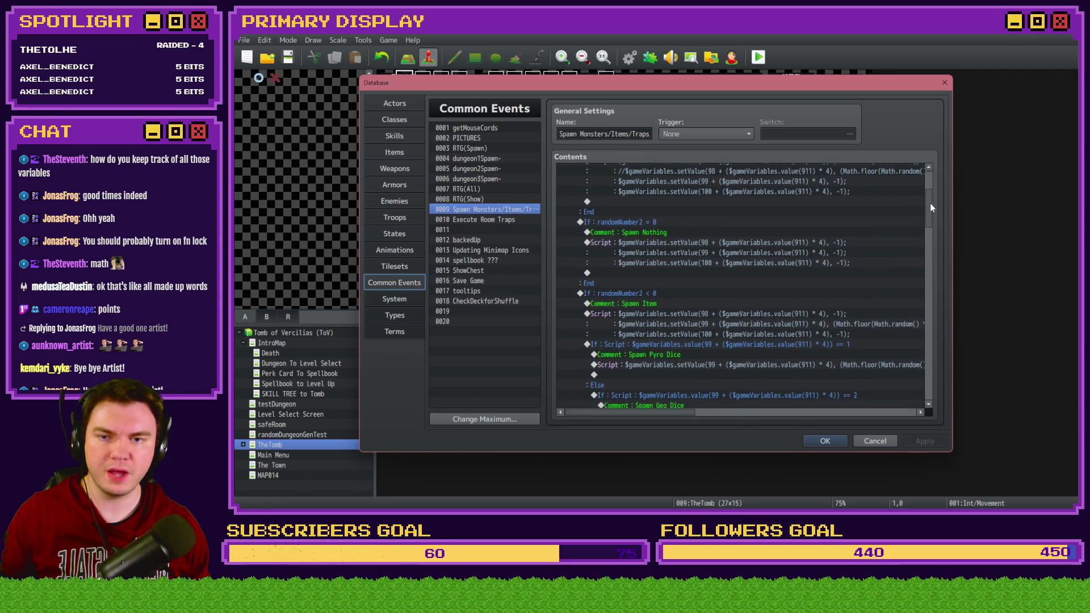
left_click_drag(932, 214, 933, 356)
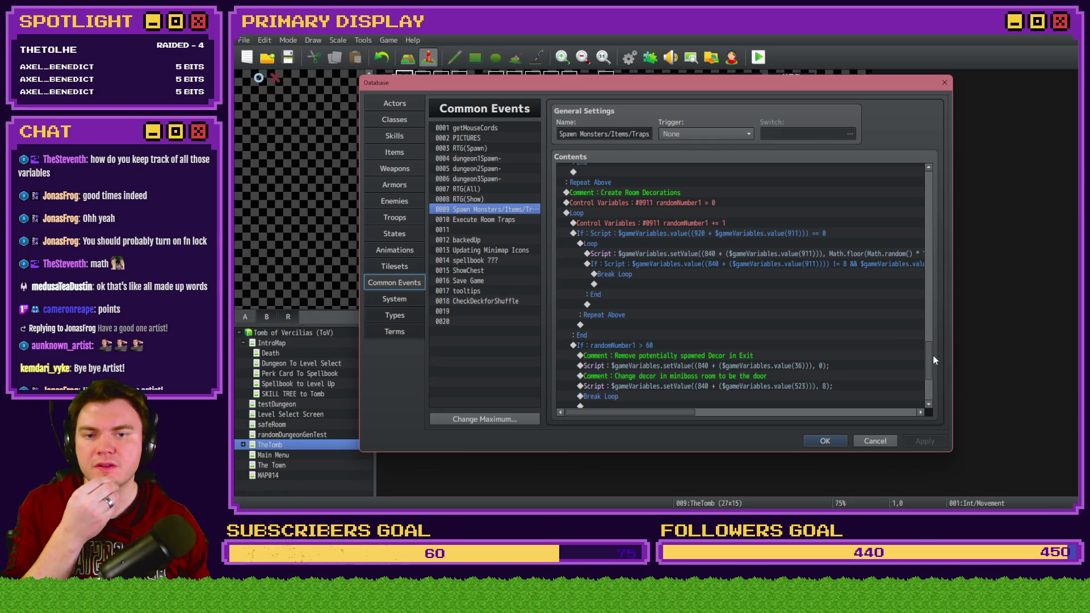
left_click_drag(932, 355, 930, 374)
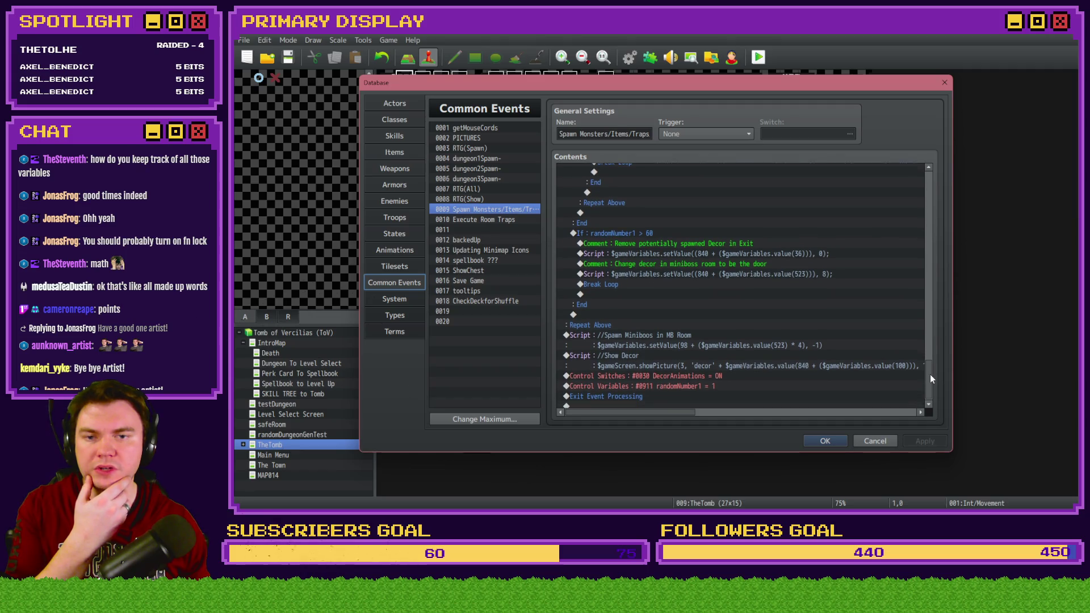
left_click(722, 264)
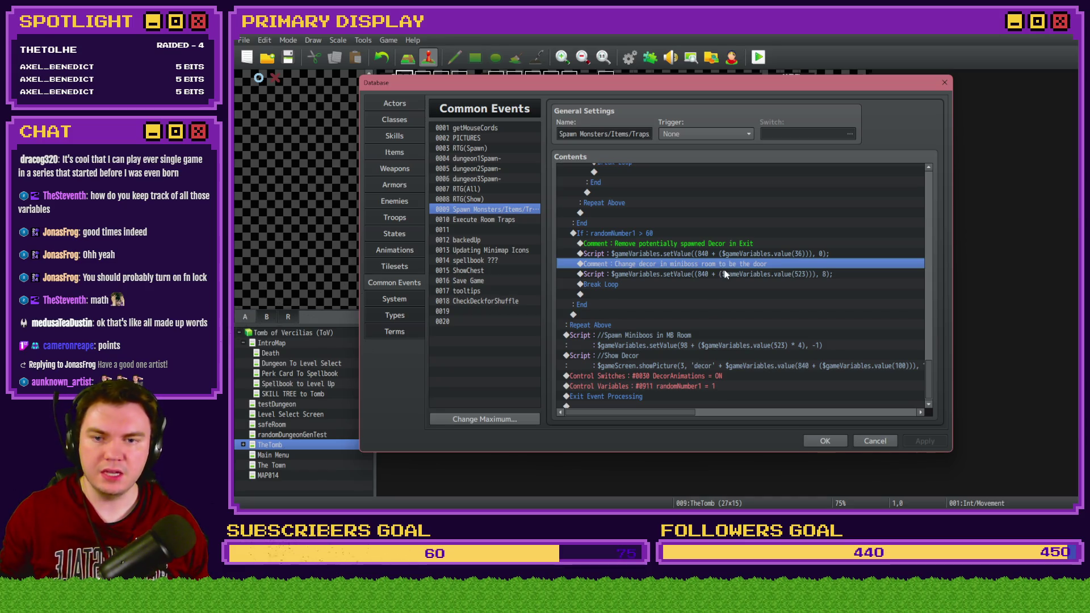
scroll(725, 275, "up", 4)
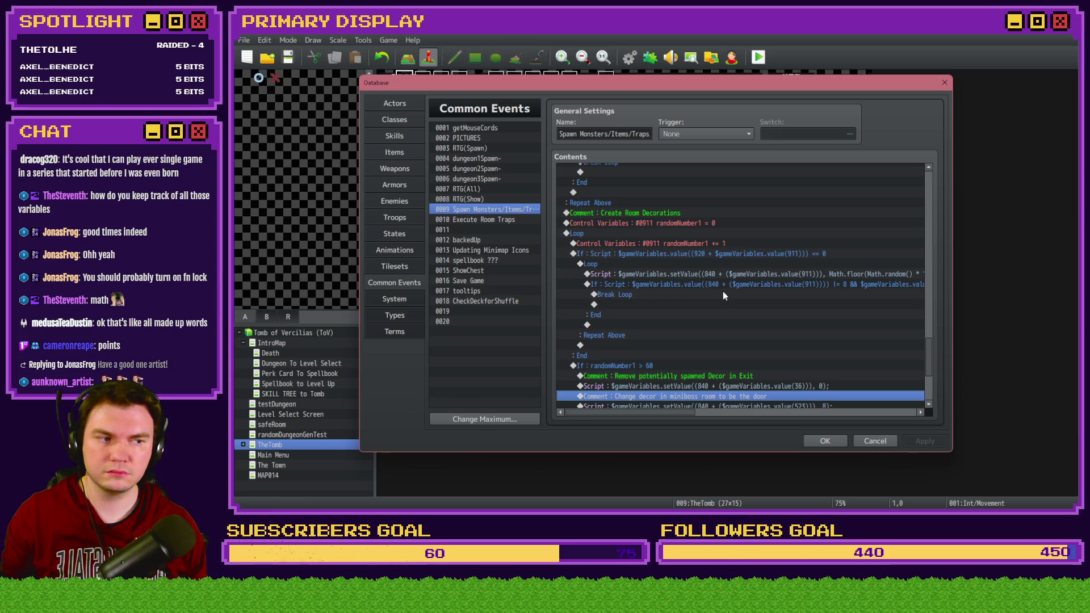
scroll(724, 291, "down", 5)
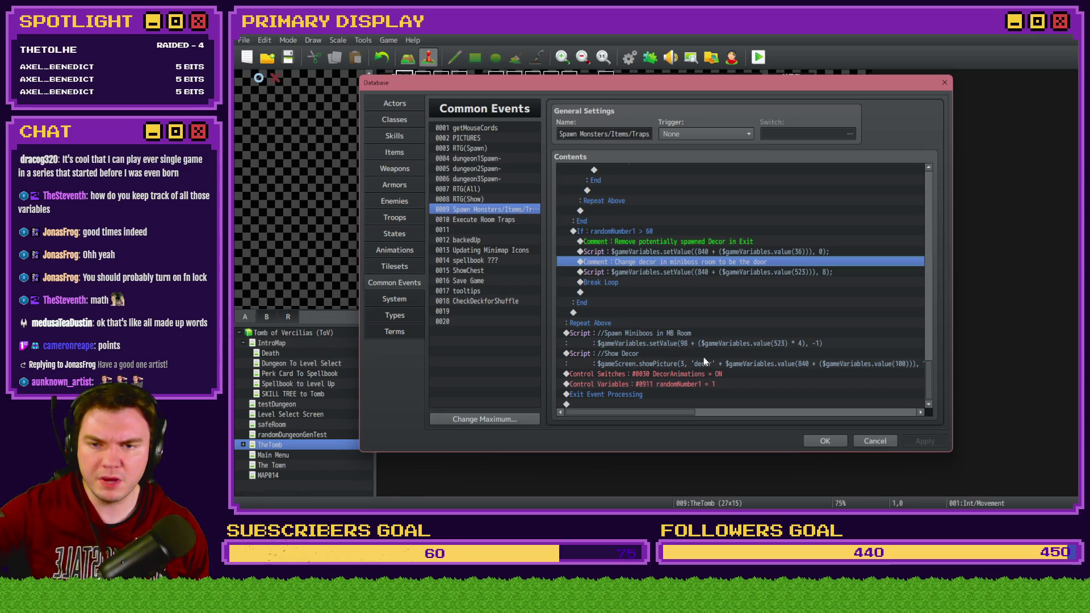
left_click(658, 335)
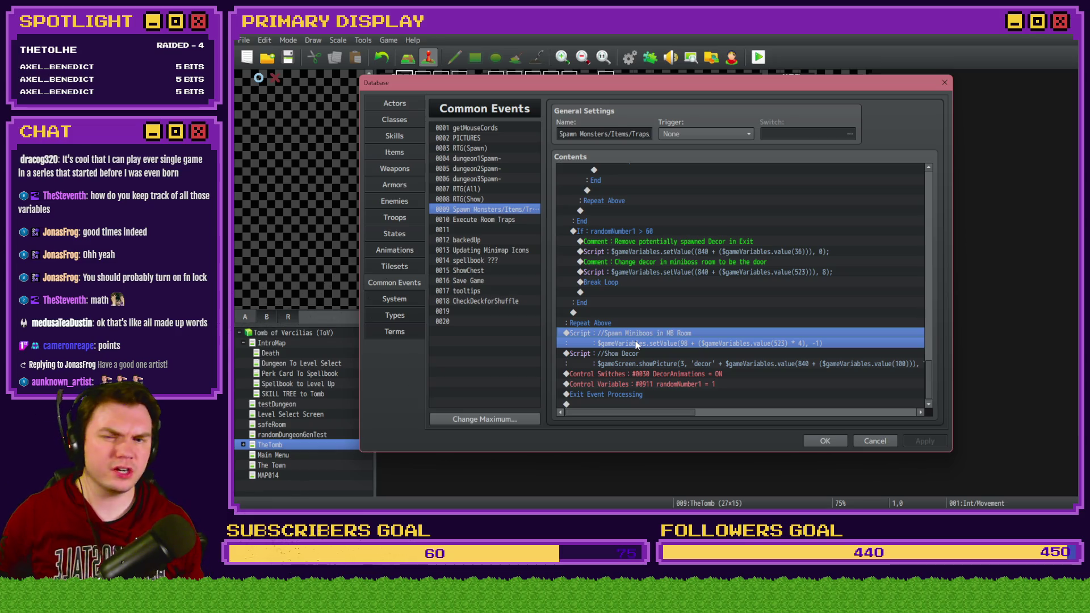
left_click_drag(594, 322, 597, 338)
left_click(597, 339)
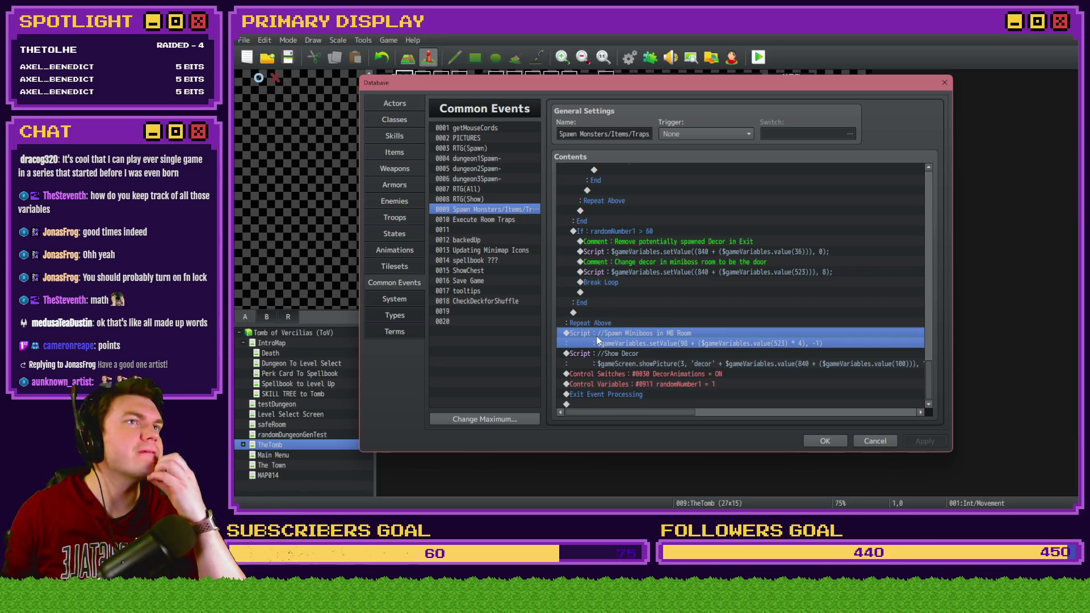
scroll(630, 352, "up", 3)
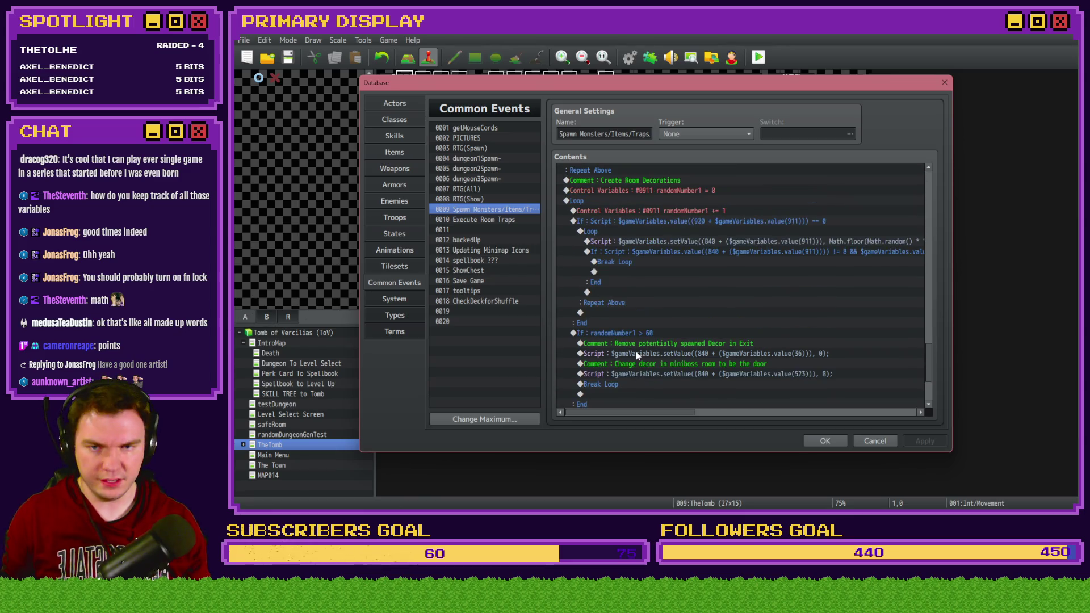
scroll(638, 356, "down", 2)
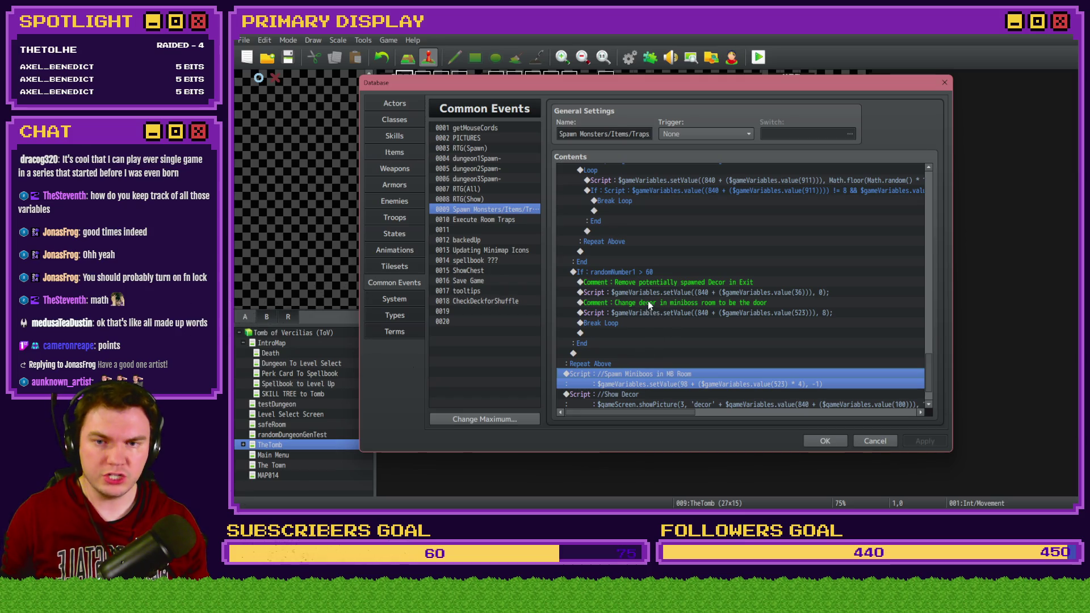
left_click(687, 303)
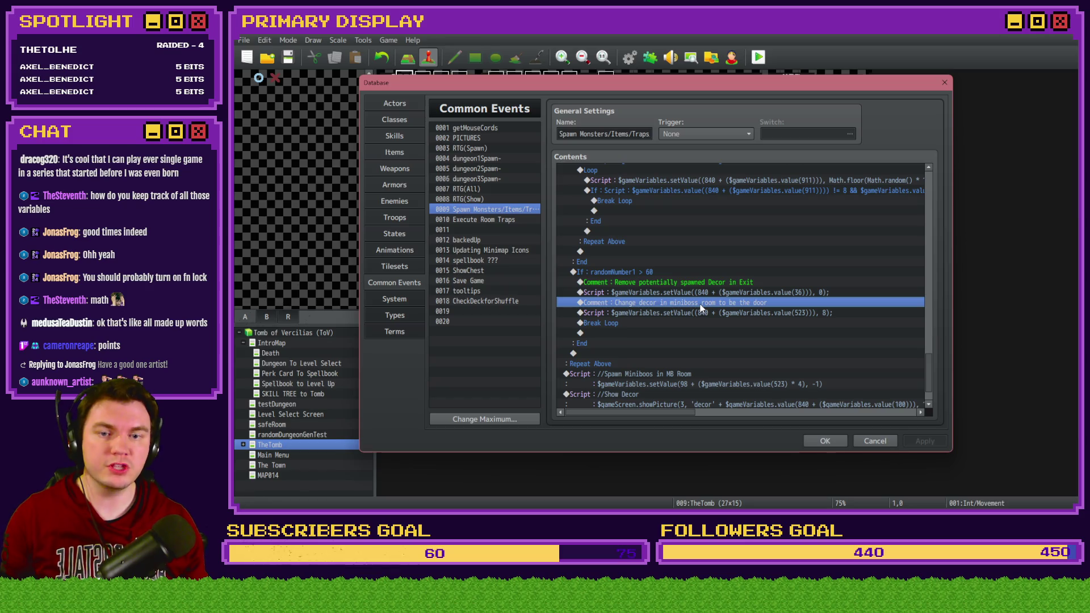
Duplicate the decor comment and script, rewording it to 'Change decor in Pedestal Orb room to be the pedestal orb'
left_click(705, 315, "shift")
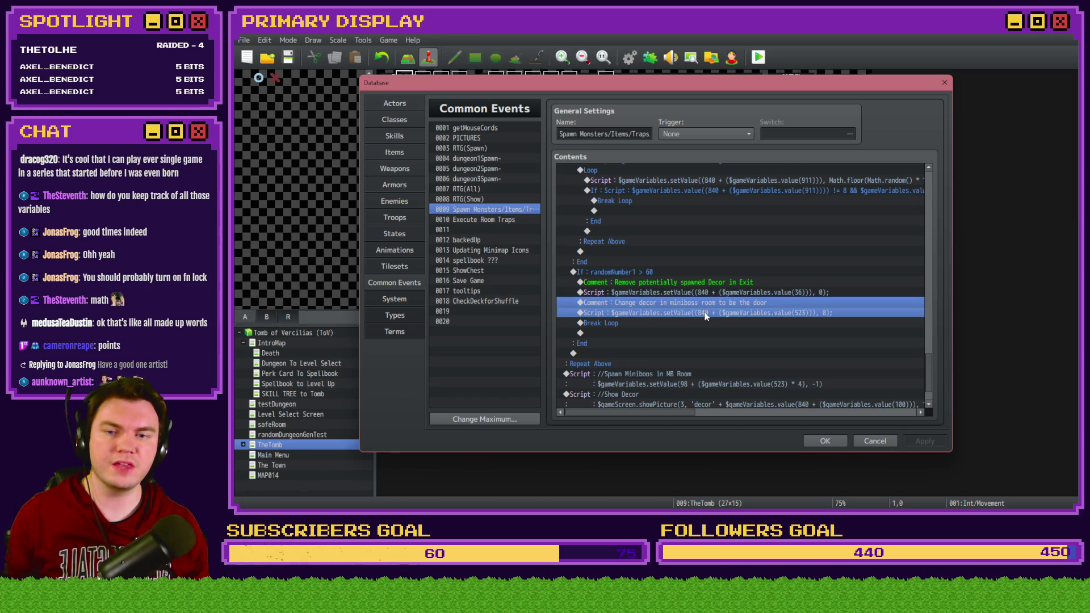
key("ctrl+c")
key("ctrl+v")
double_click(696, 304)
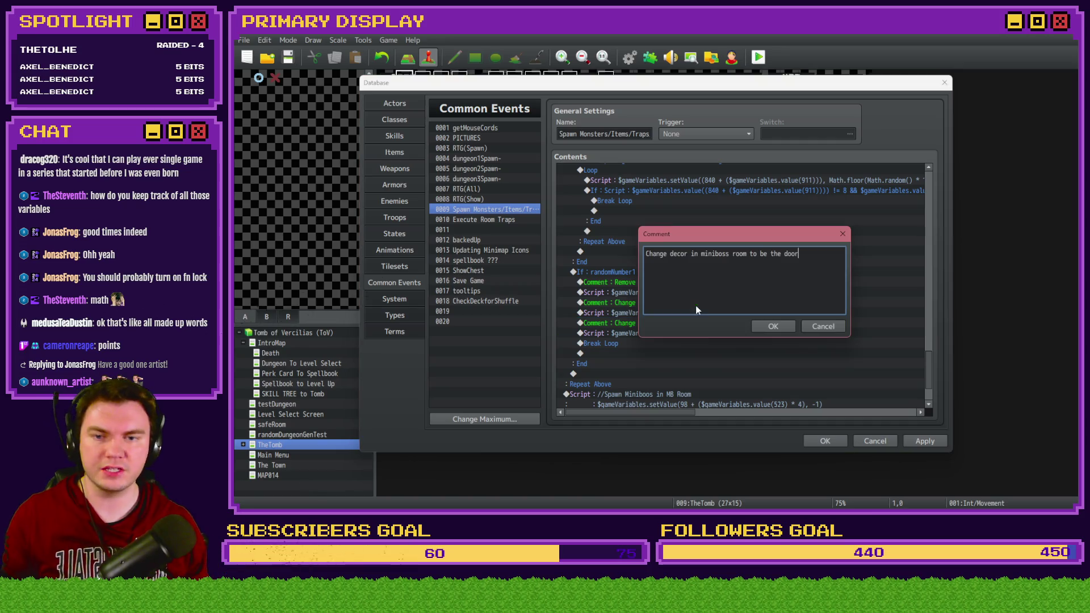
double_click(706, 255)
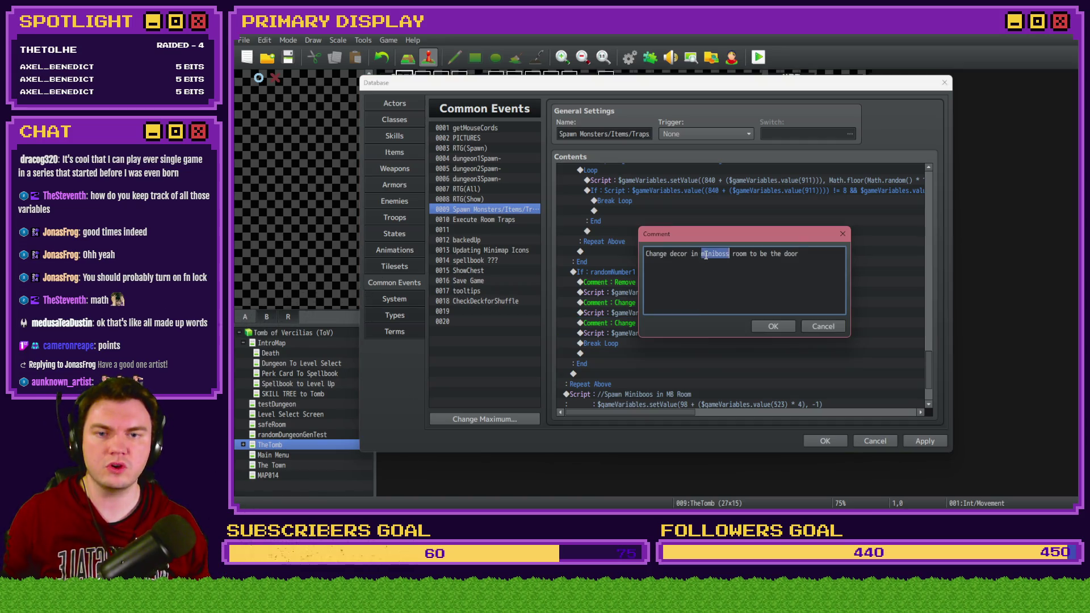
type("Pedestal ")
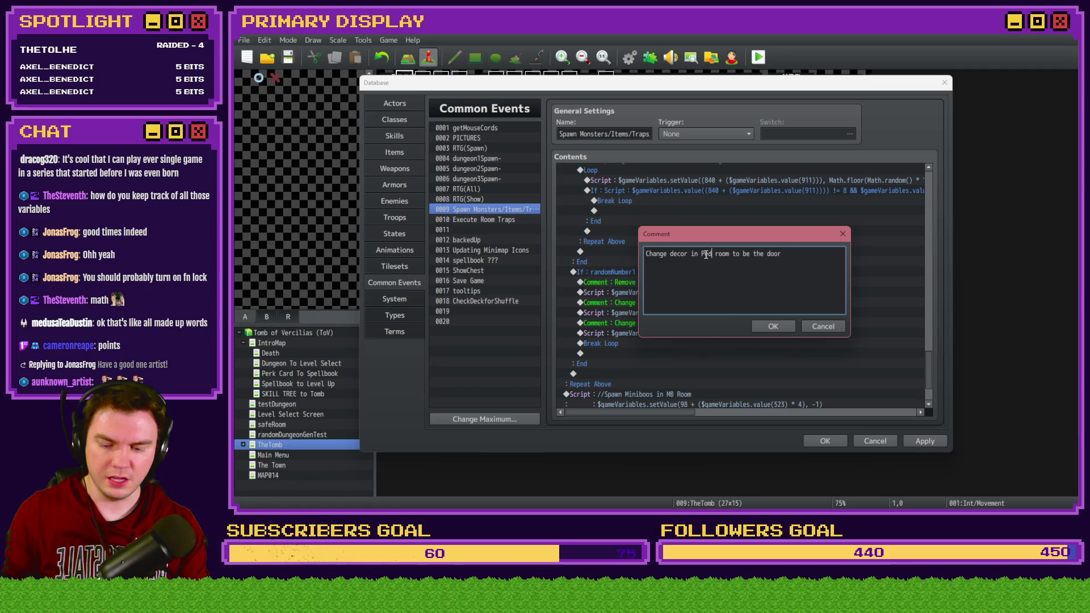
type("Orb")
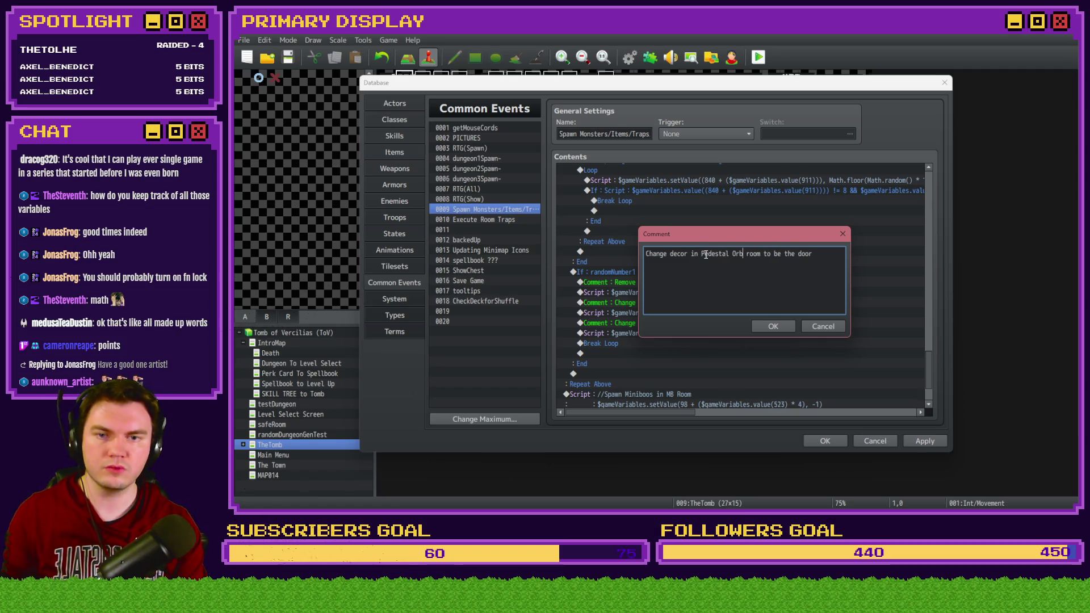
left_click_drag(795, 253, 820, 251)
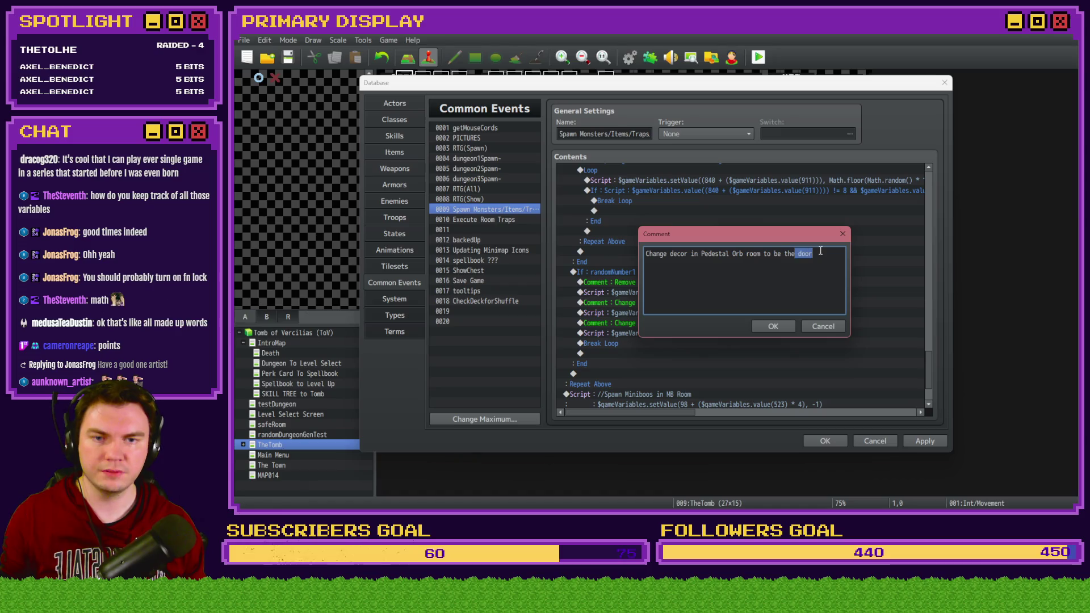
type("pedestal")
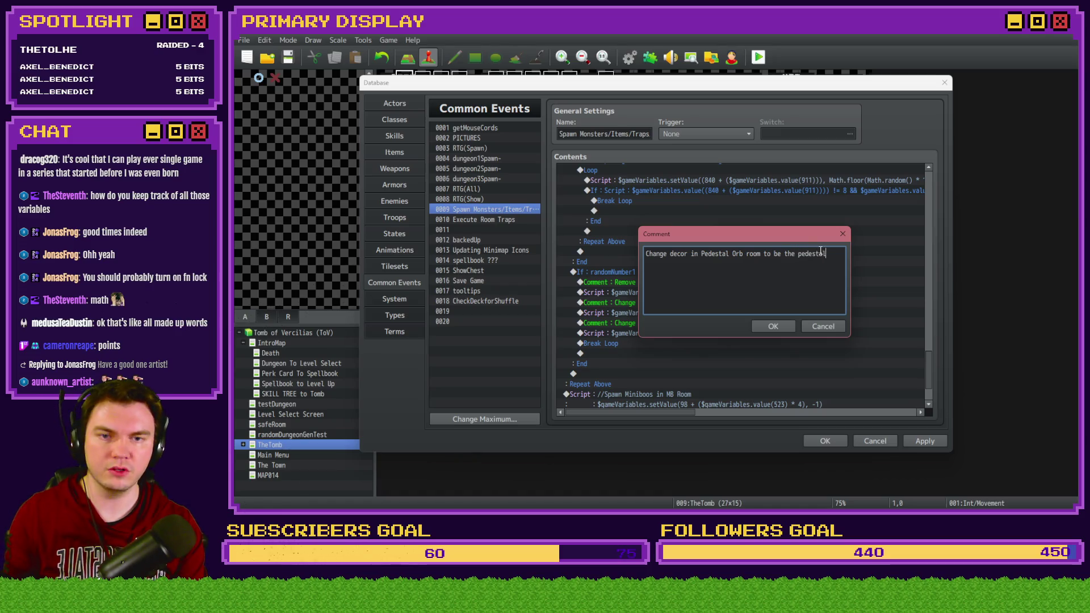
type(" orb")
key("ctrl+Return")
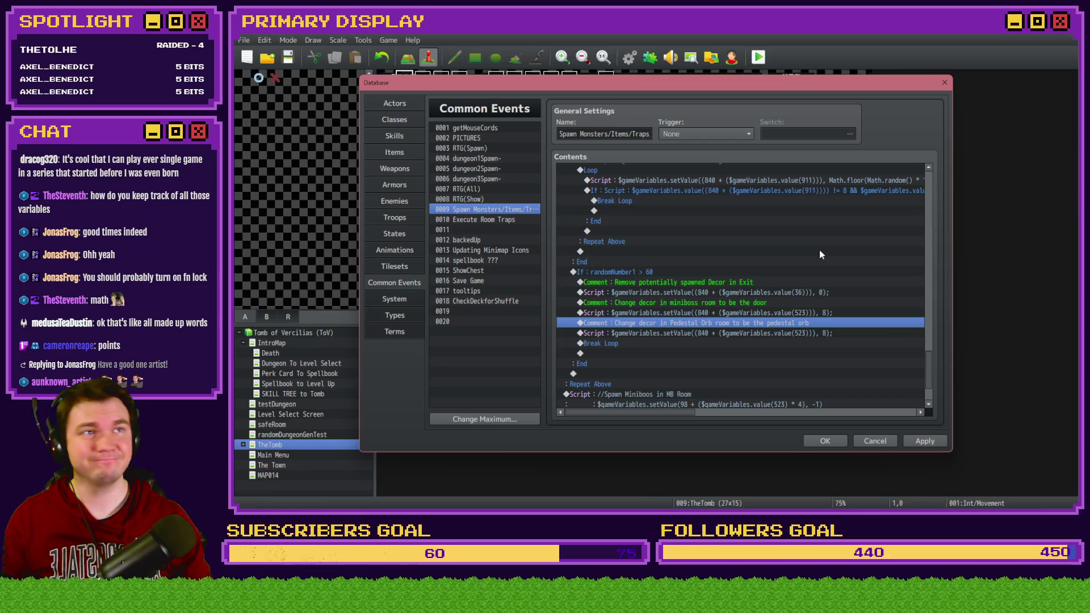
Change the duplicated script's variable from 523 to 809 and its value to 11
left_click(775, 333)
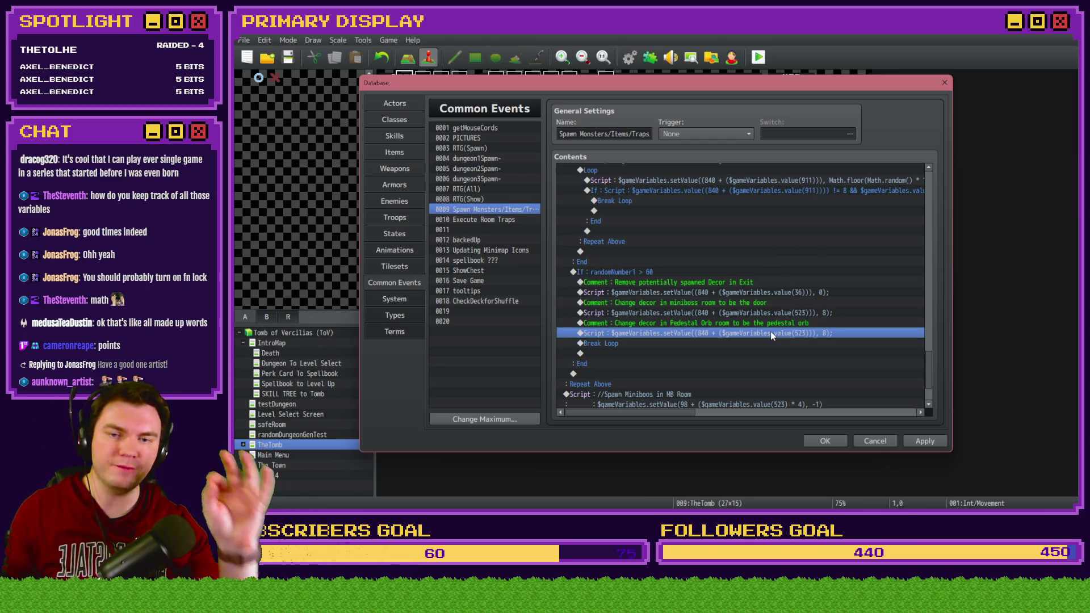
double_click(771, 332)
double_click(811, 221)
type("809")
type("), ")
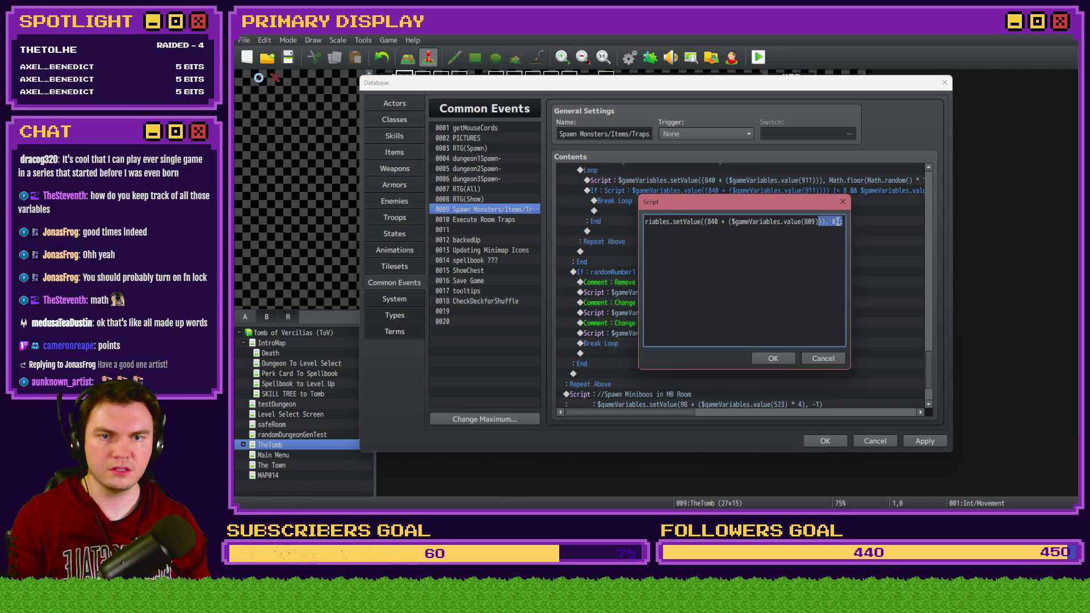
type("11")
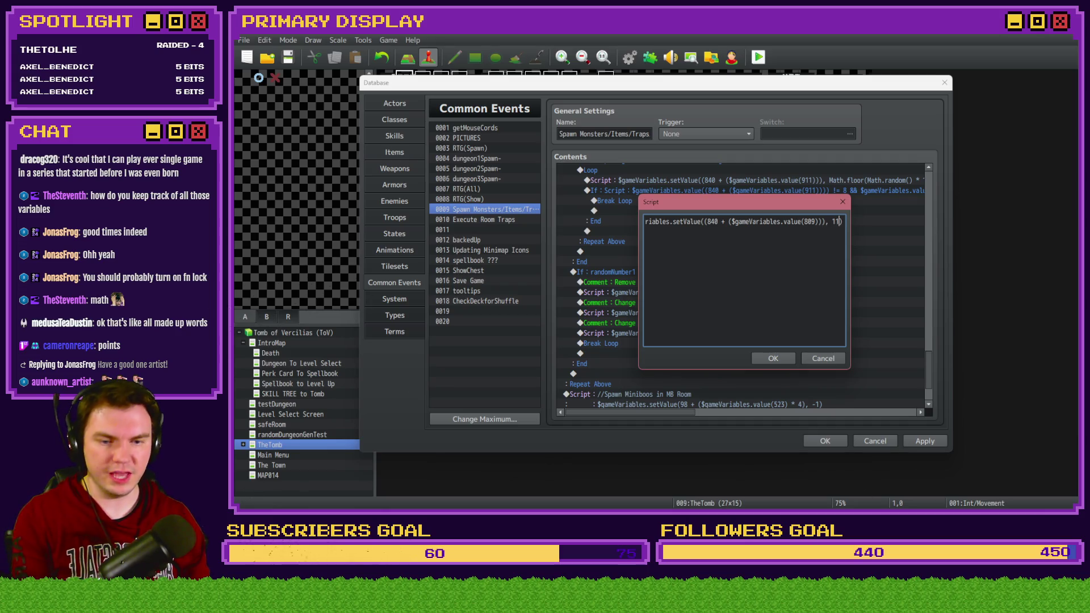
key("alt+Tab")
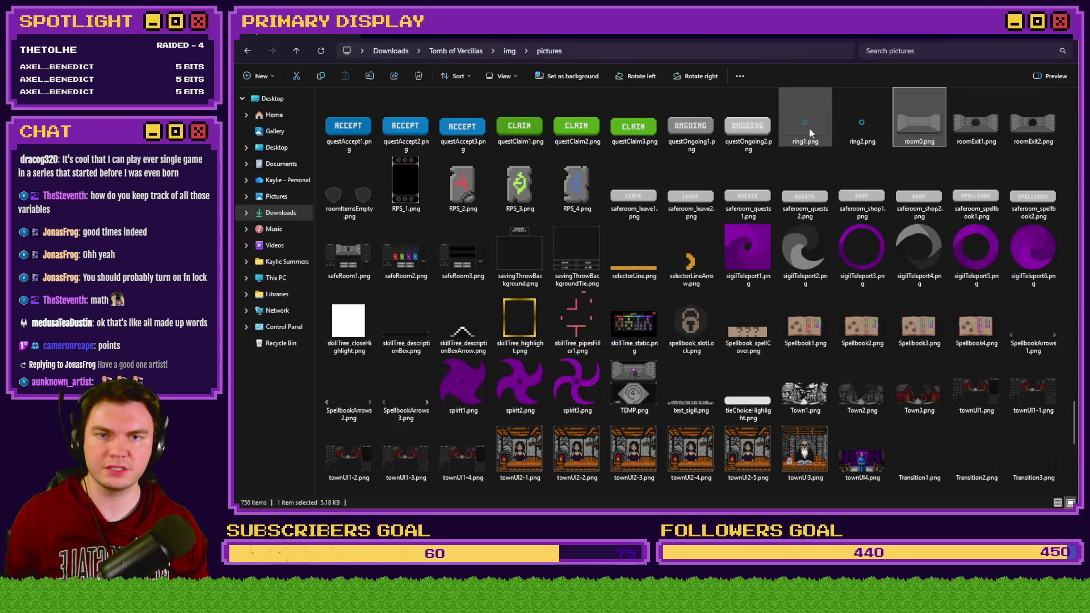
Find and preview the decor11.png pedestal sprite in the img/pictures folder
scroll(793, 146, "up", 5)
left_click(744, 145)
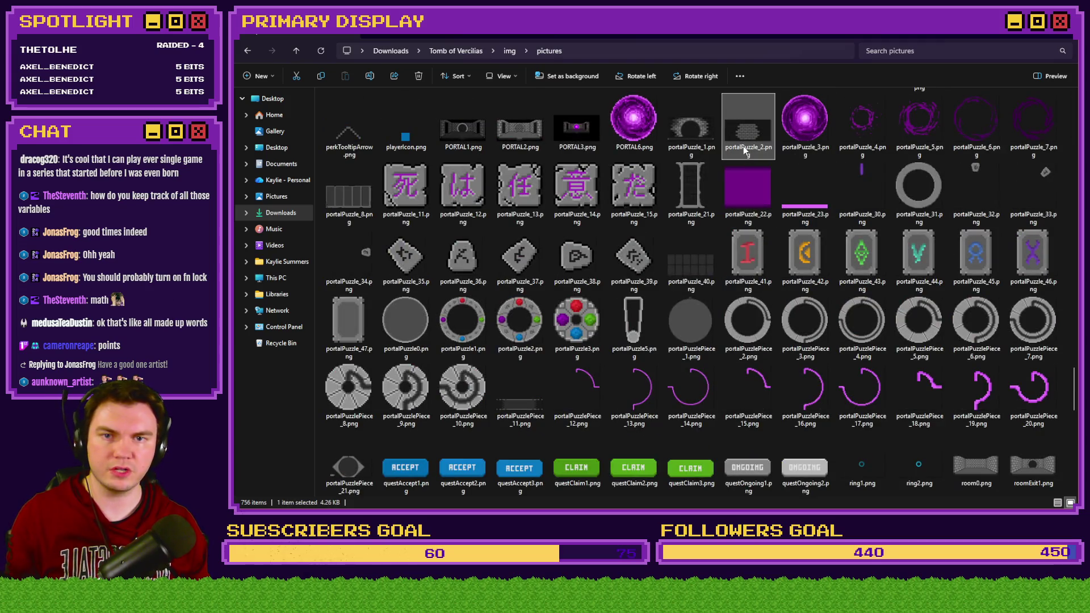
type("dec")
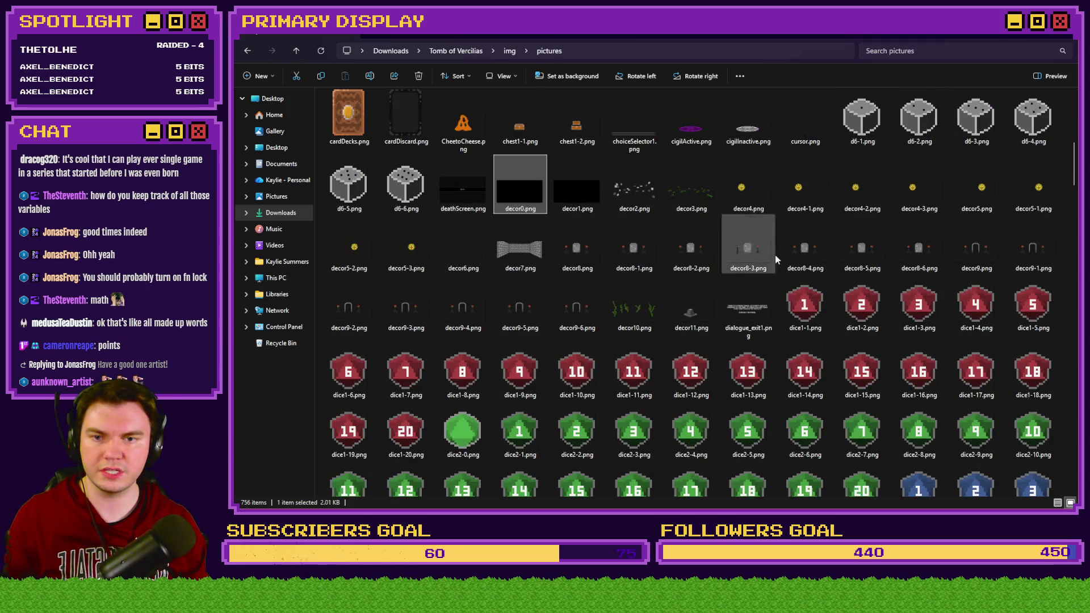
double_click(696, 319)
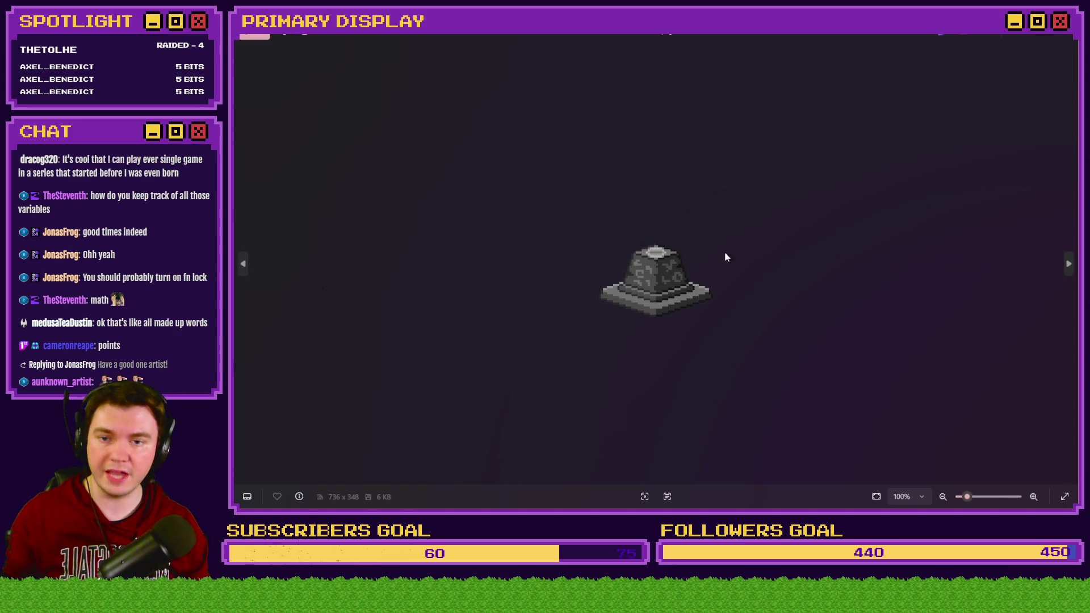
left_click(1065, 40)
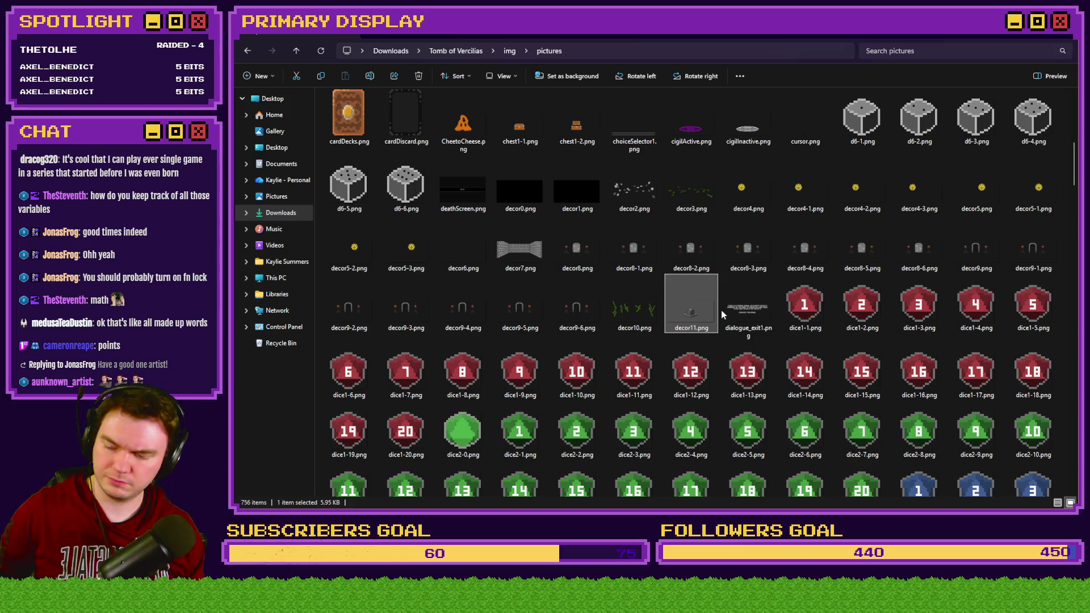
Confirm the edited script line, apply the common event and close the Database
key("alt+Tab")
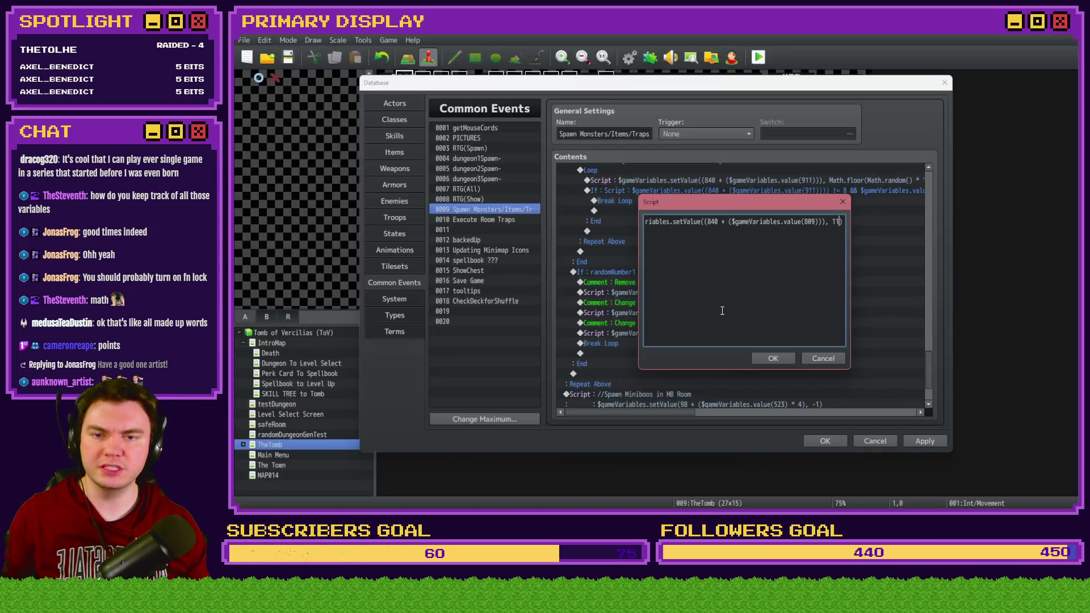
left_click(771, 359)
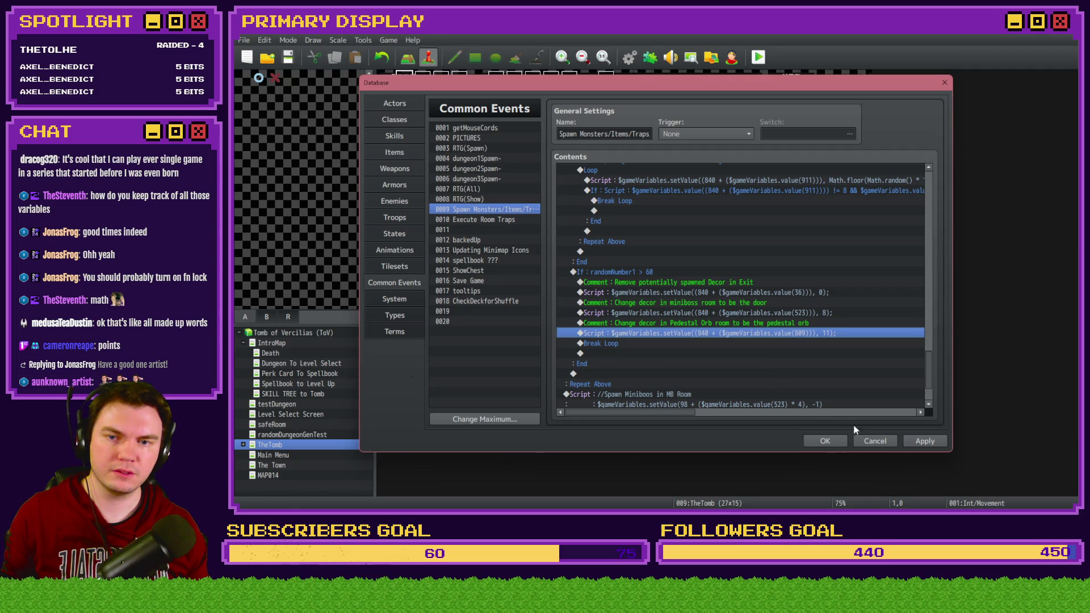
left_click(915, 442)
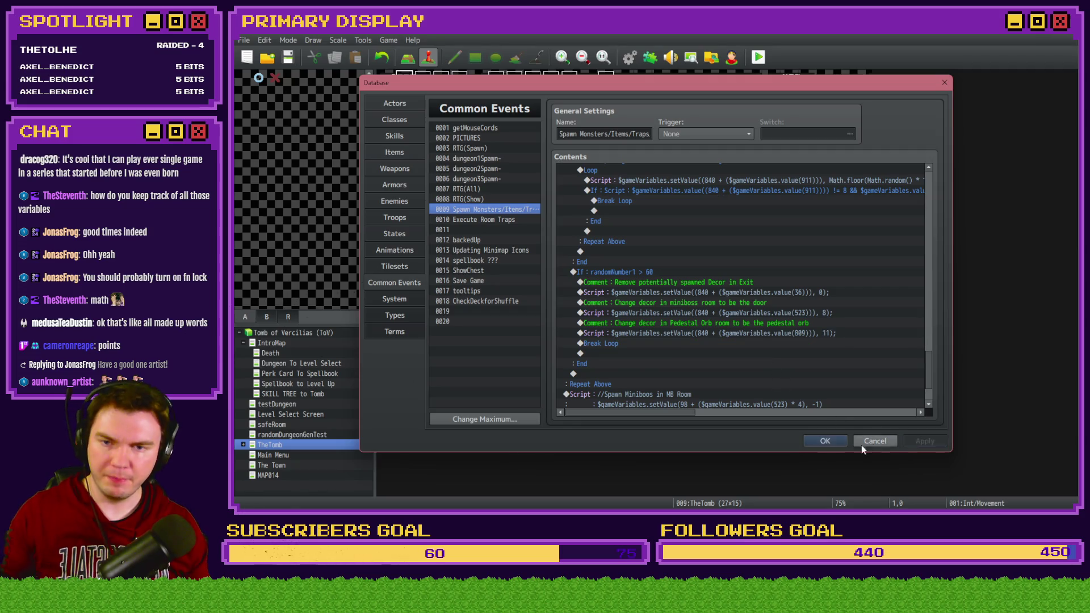
left_click(827, 442)
Start a playtest and choose the scroll perk card
left_click(758, 57)
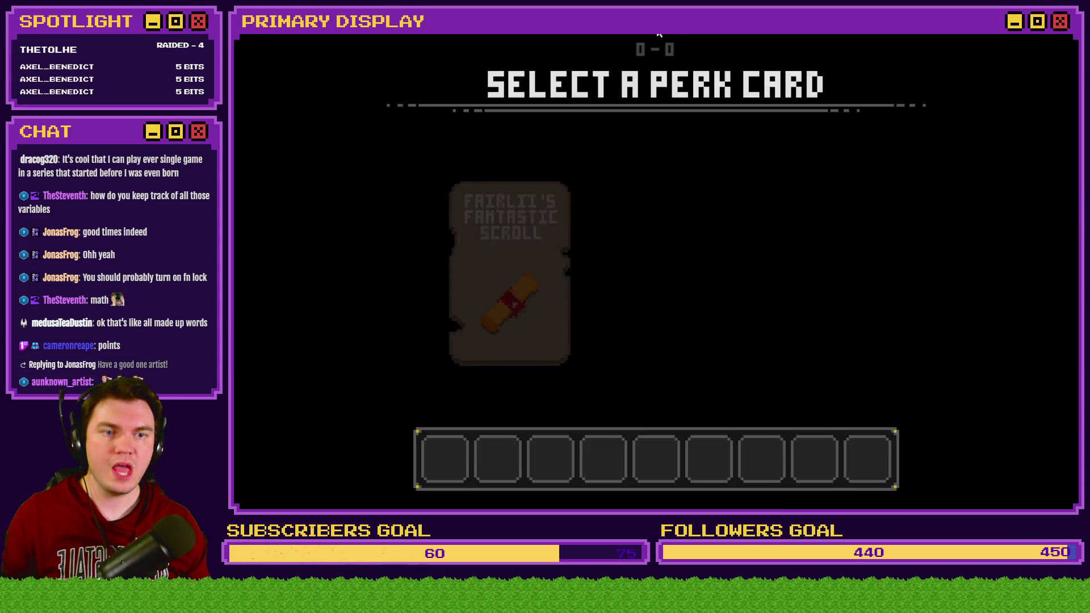
left_click(532, 281)
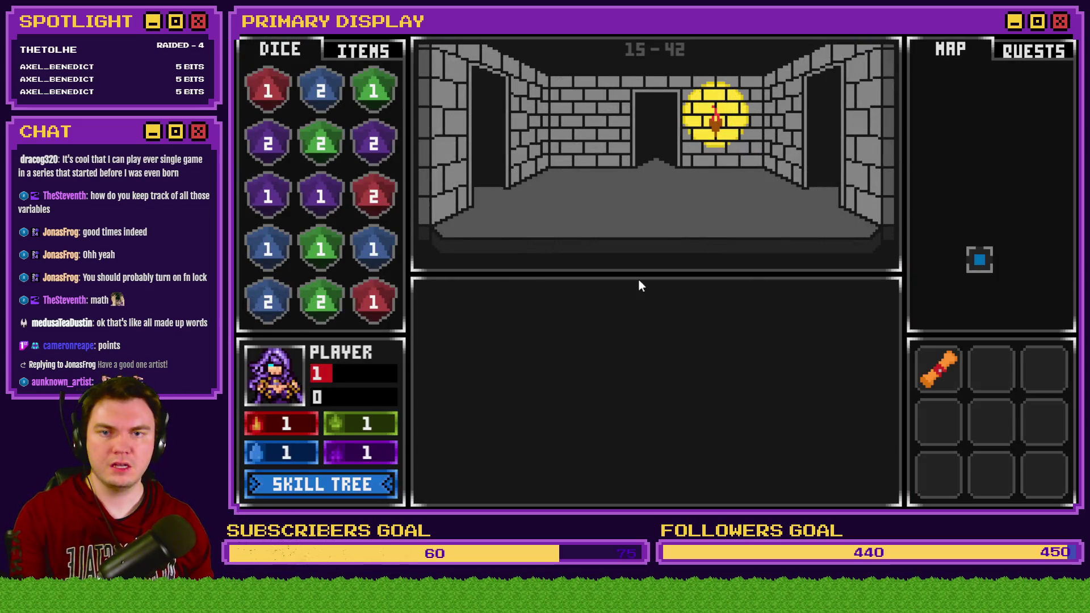
left_click(938, 369)
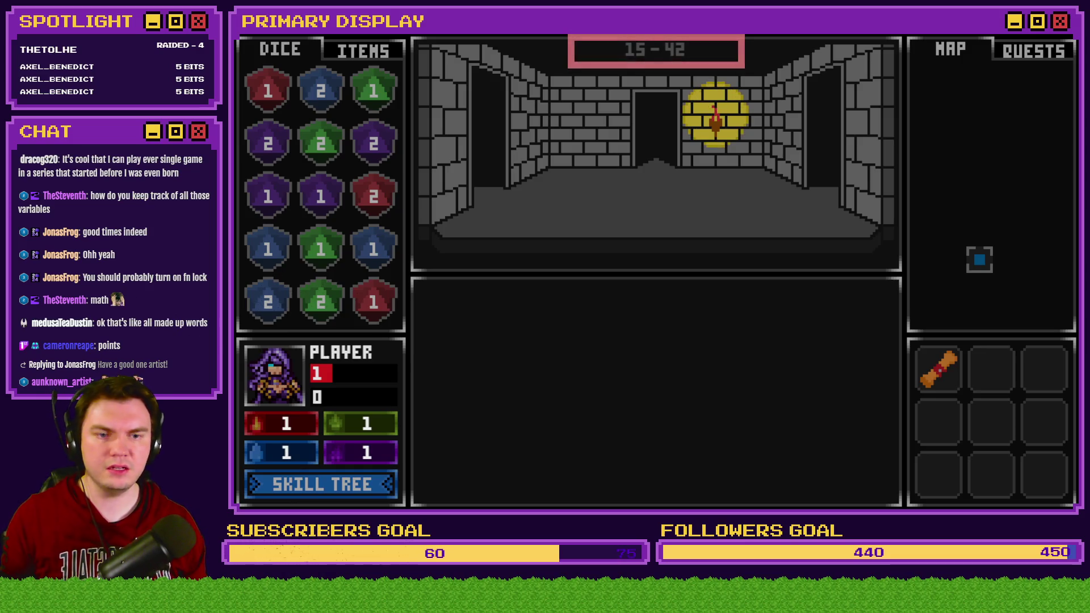
left_click(607, 49)
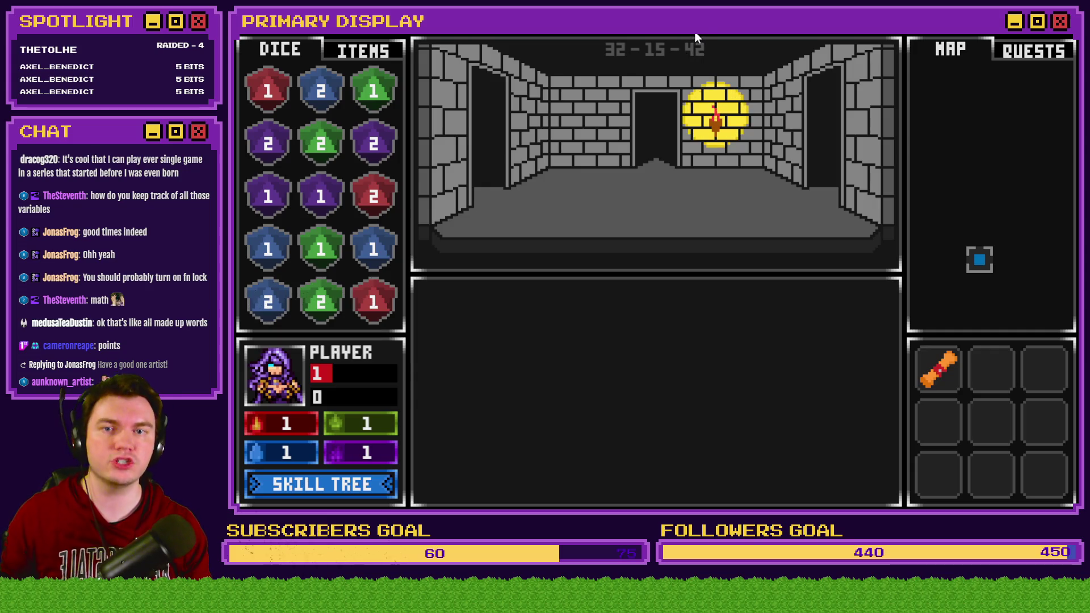
Walk forward and step left into the trap room at 32-32-42
key("w")
key("w")
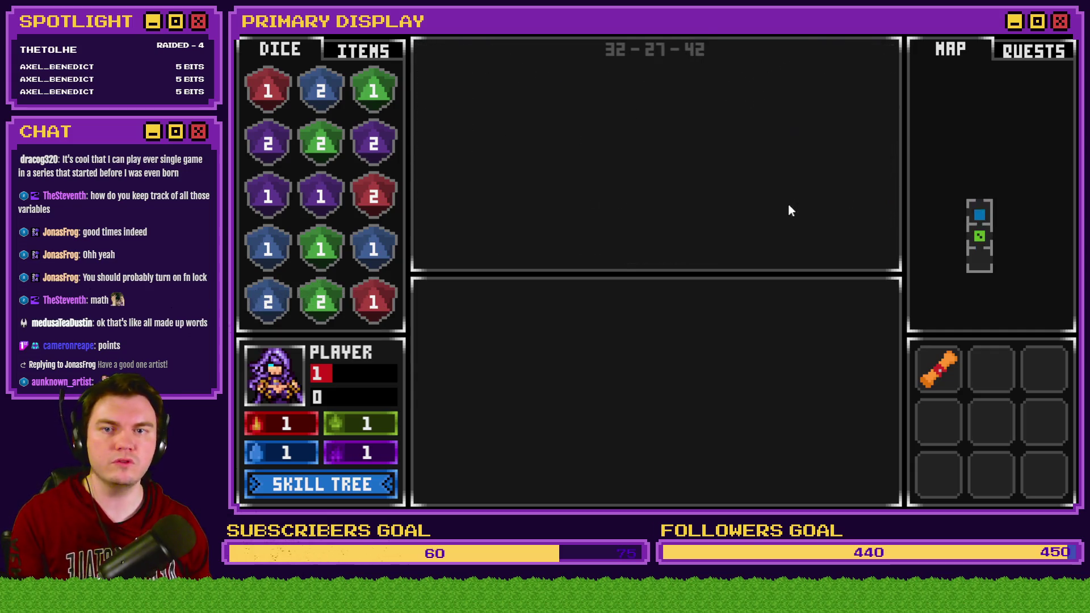
key("w")
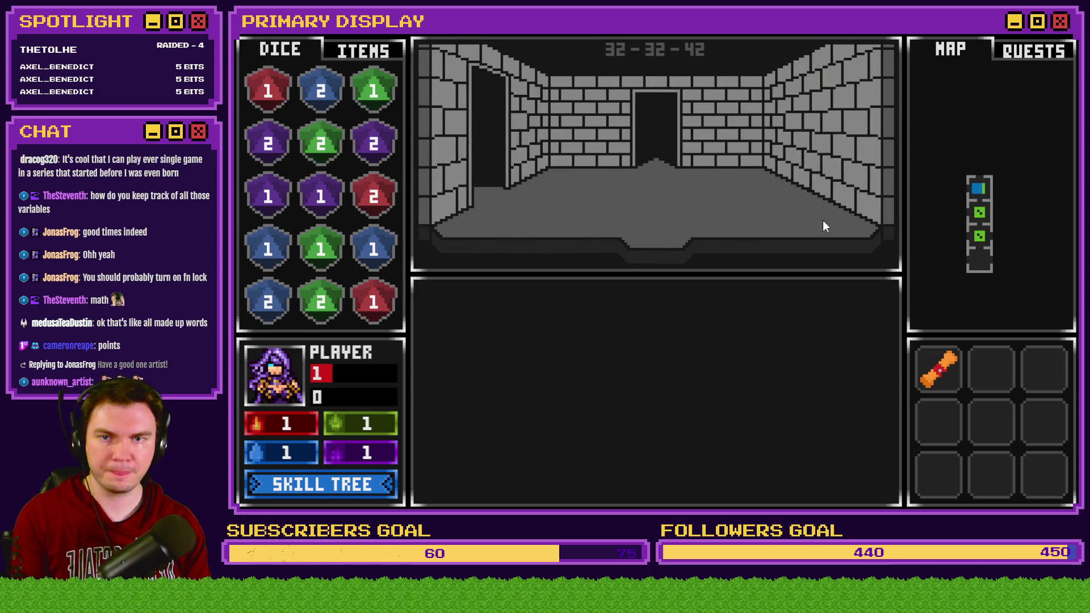
key("a")
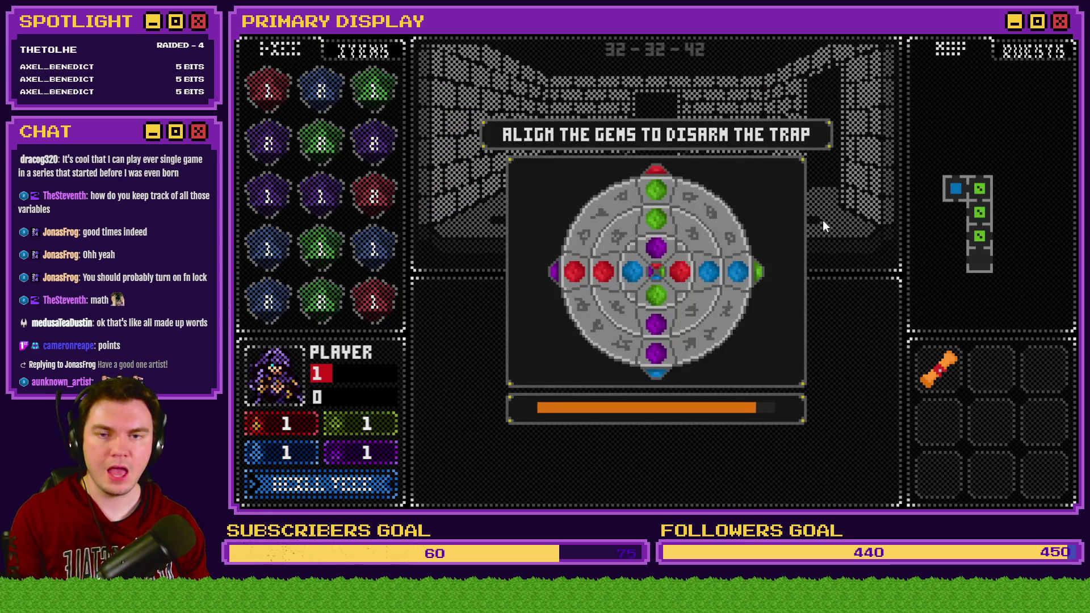
Rotate the inner, middle and outer gem rings to disarm the trap, then exit fullscreen with F4
left_click(648, 248)
left_click(649, 226)
left_click(726, 270)
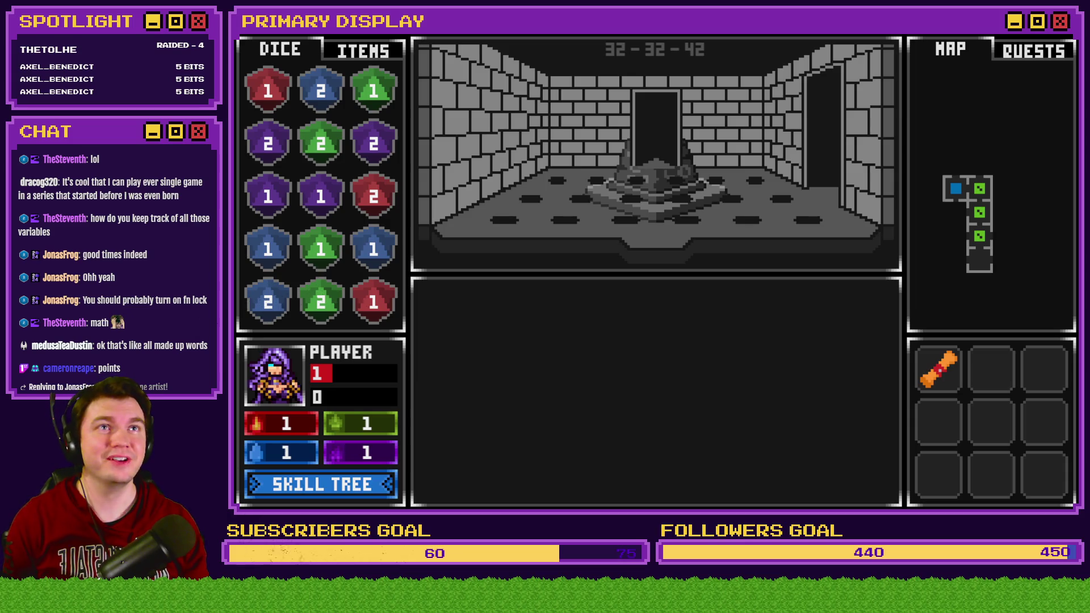
key("F4")
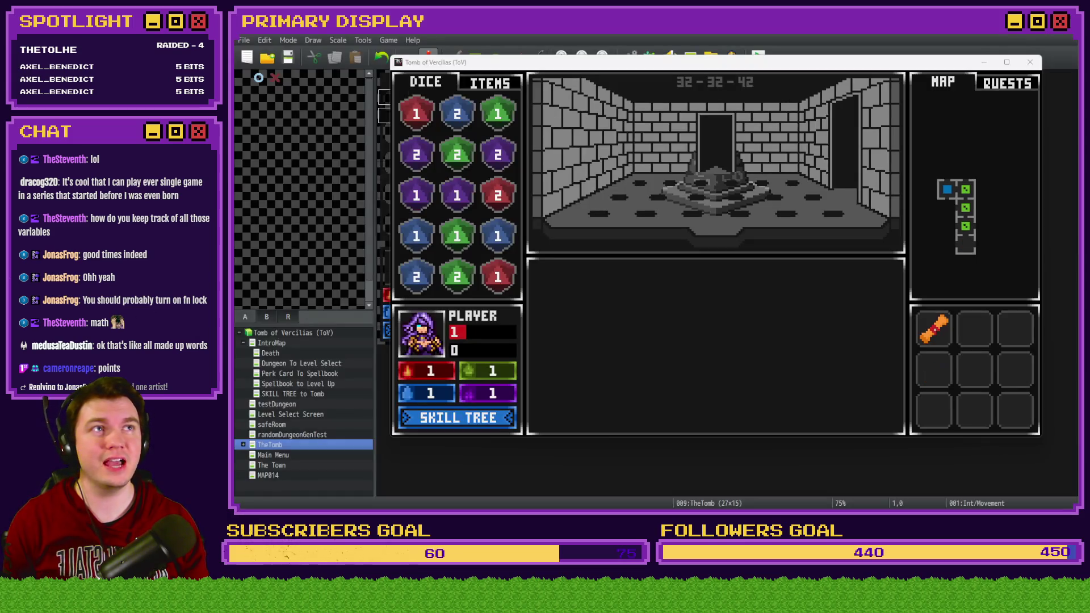
Close the playtest, create event EV043 on tile 14,6 and enable its Variable condition
key("alt+F4")
double_click(640, 185)
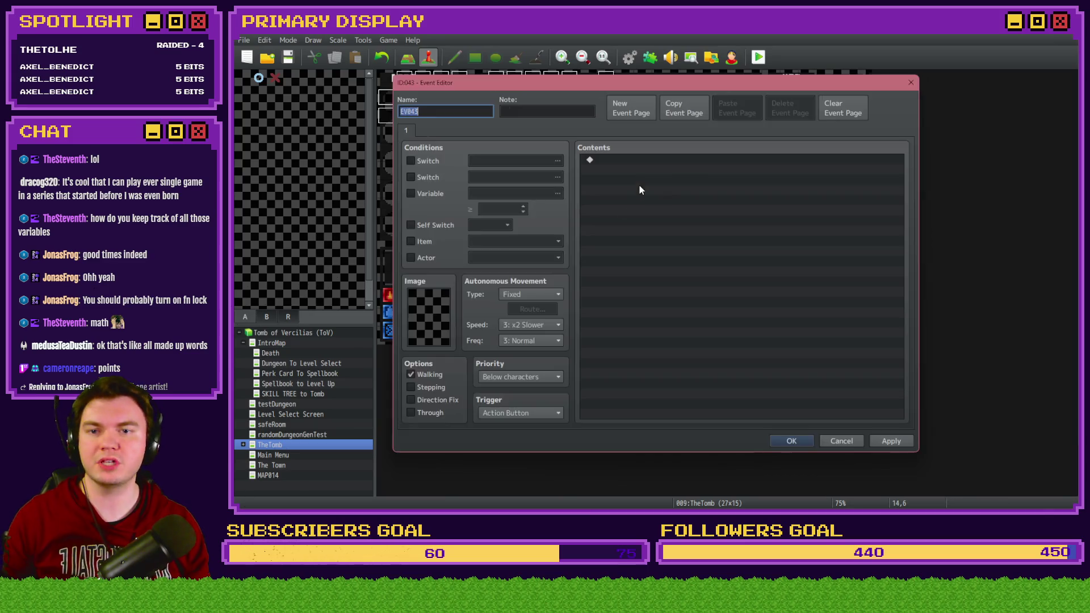
left_click(421, 194)
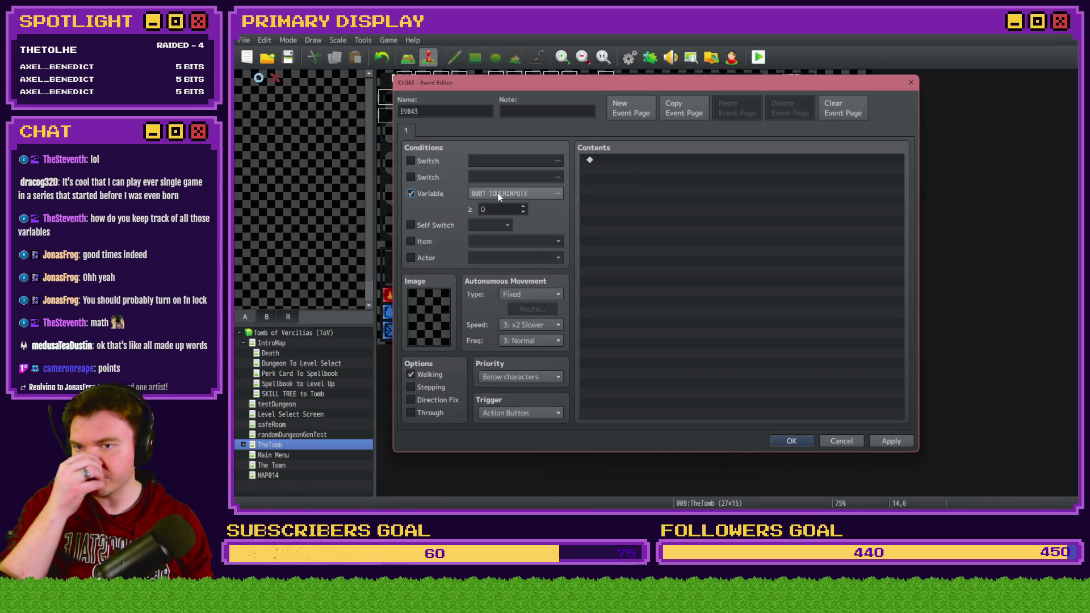
left_click(499, 193)
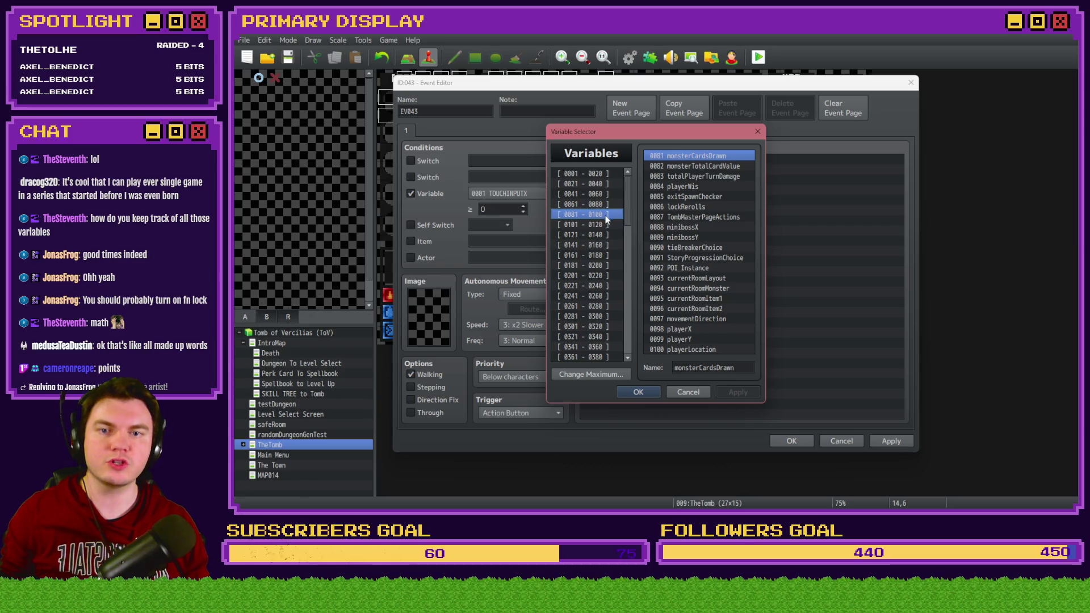
left_click(605, 235)
left_click_drag(622, 213, 625, 234)
scroll(624, 239, "down", 5)
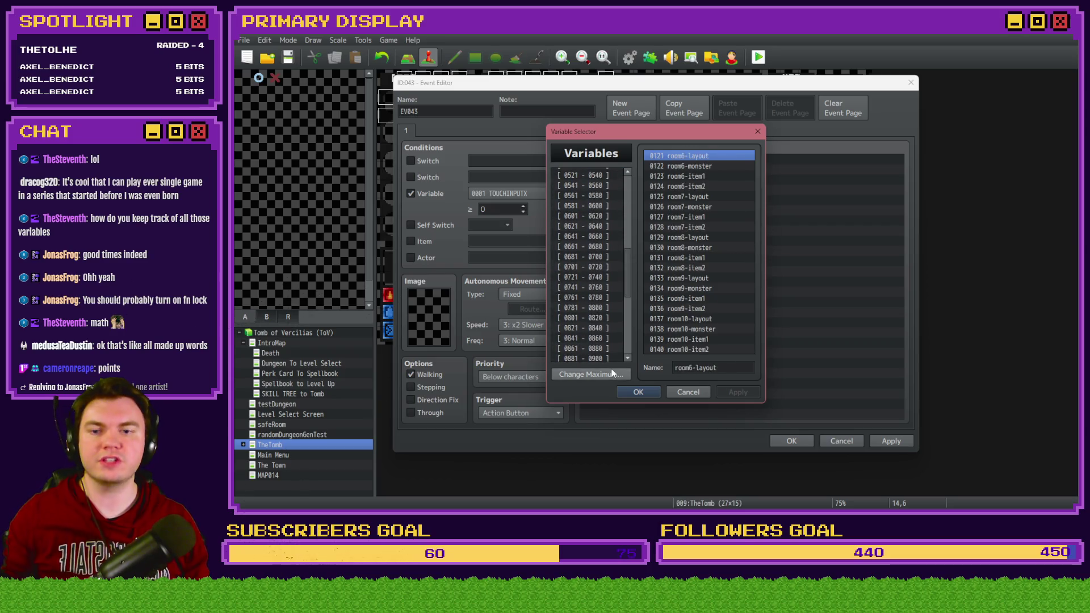
left_click(590, 374)
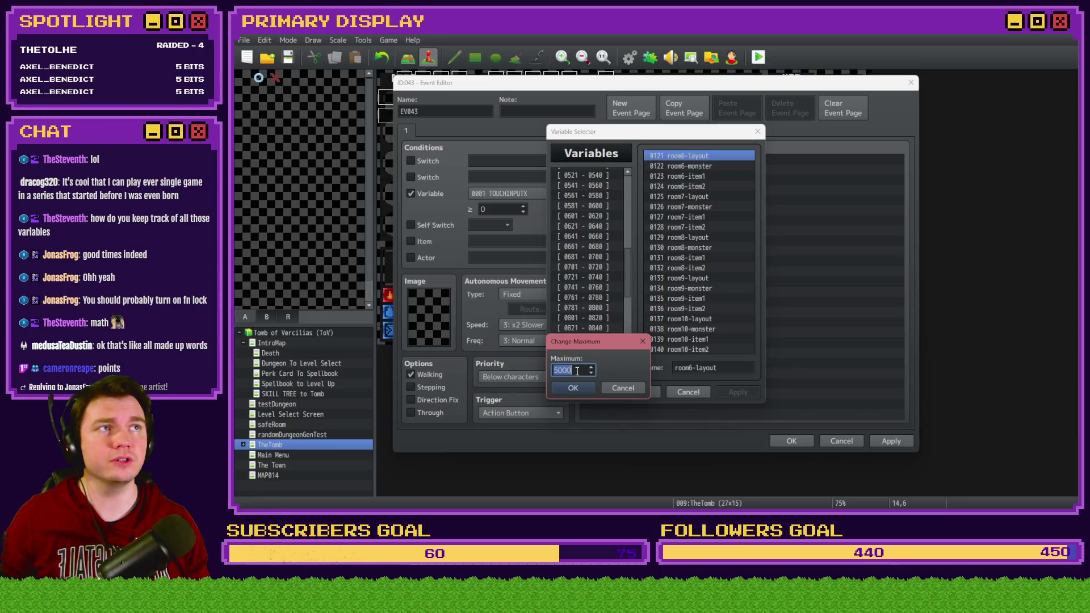
left_click(622, 387)
left_click_drag(631, 263, 629, 319)
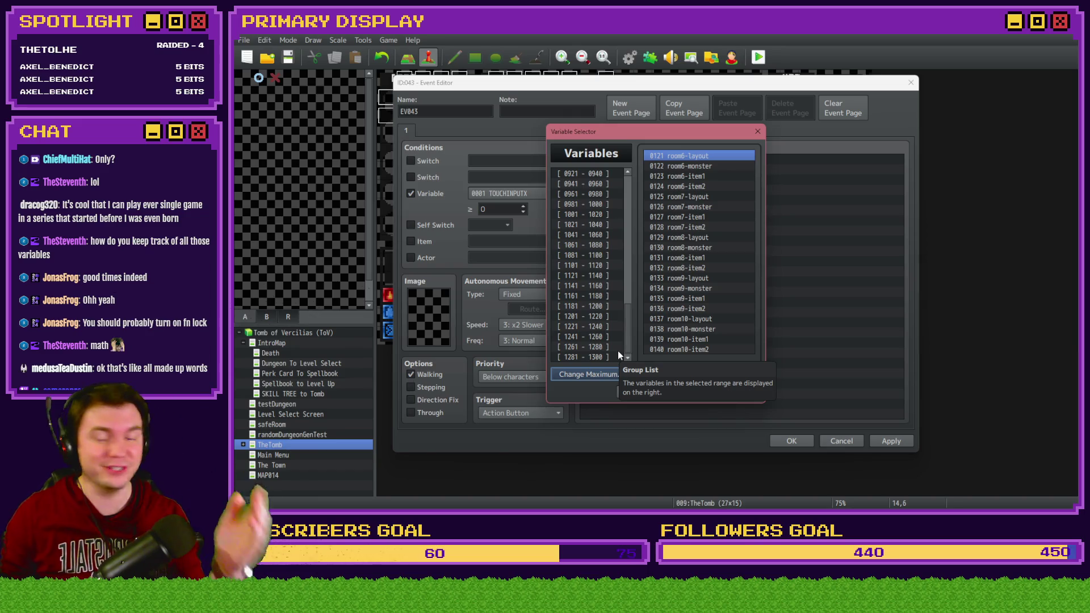
left_click_drag(627, 335, 634, 203)
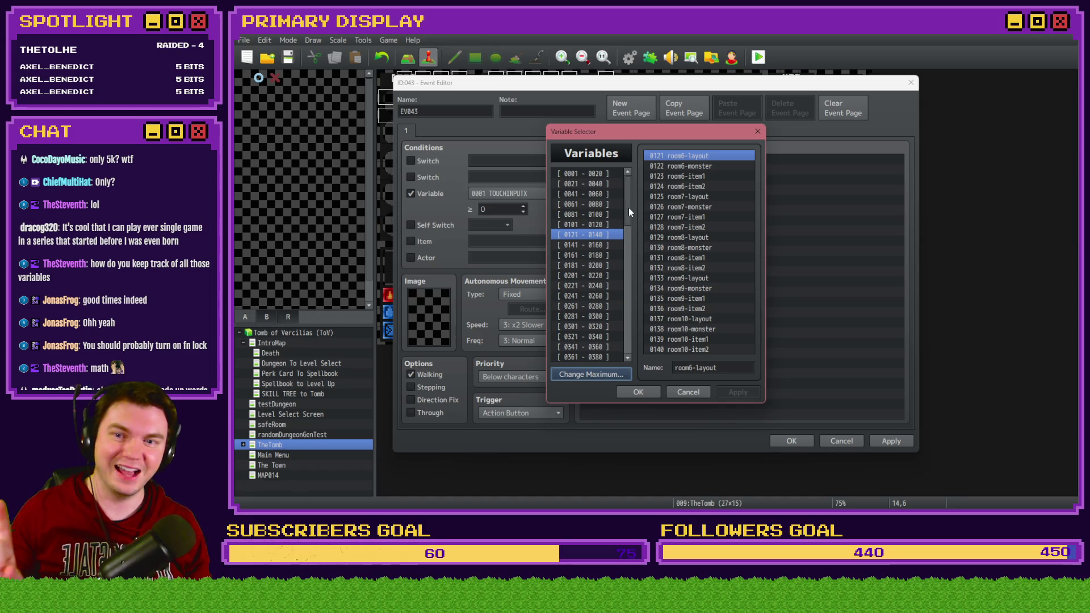
scroll(629, 203, "down", 1)
Browse the 0141–0200 variable groups, then return to the first group
left_click(612, 223)
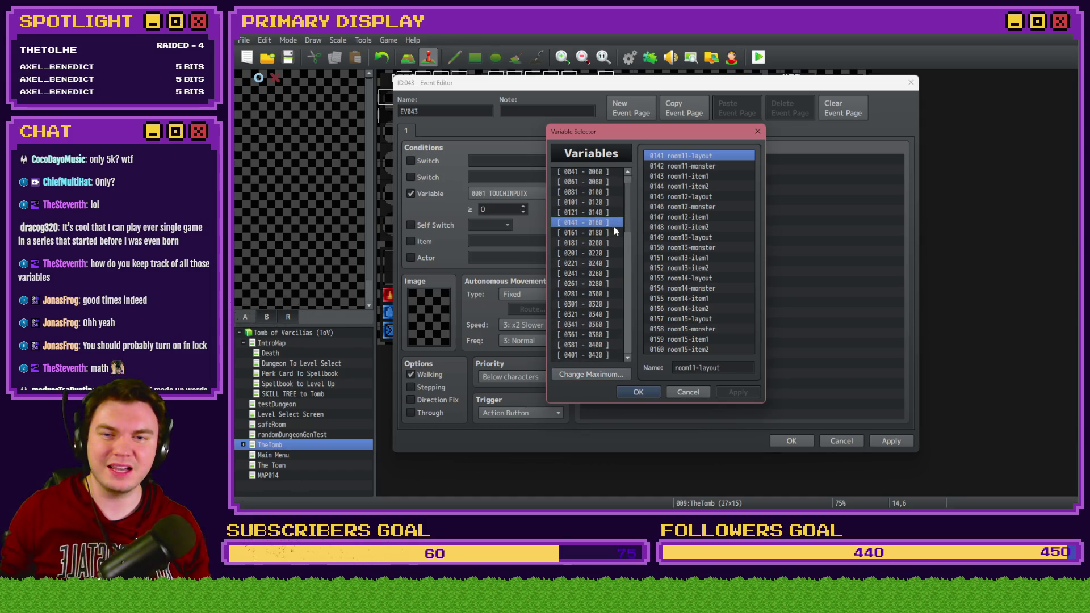
left_click(608, 231)
left_click(614, 243)
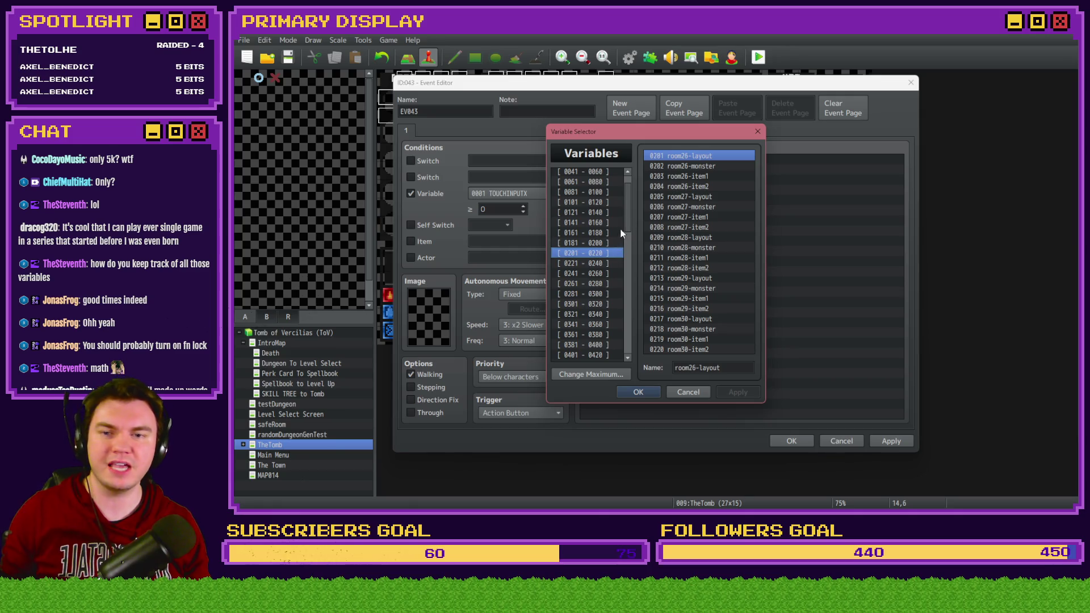
left_click(622, 224)
left_click(623, 210)
scroll(628, 183, "up", 1)
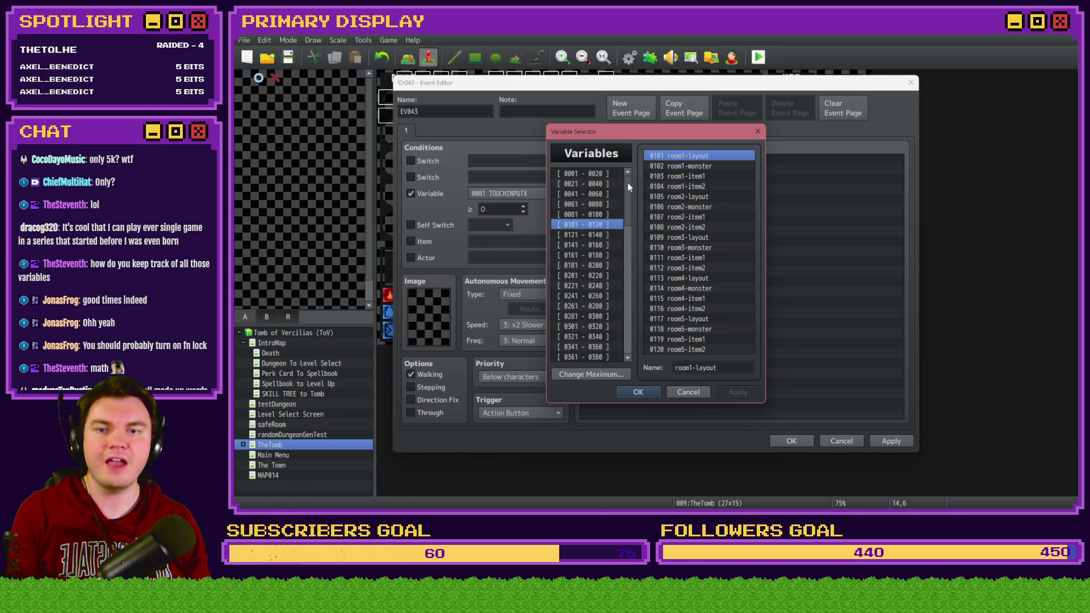
left_click(608, 173)
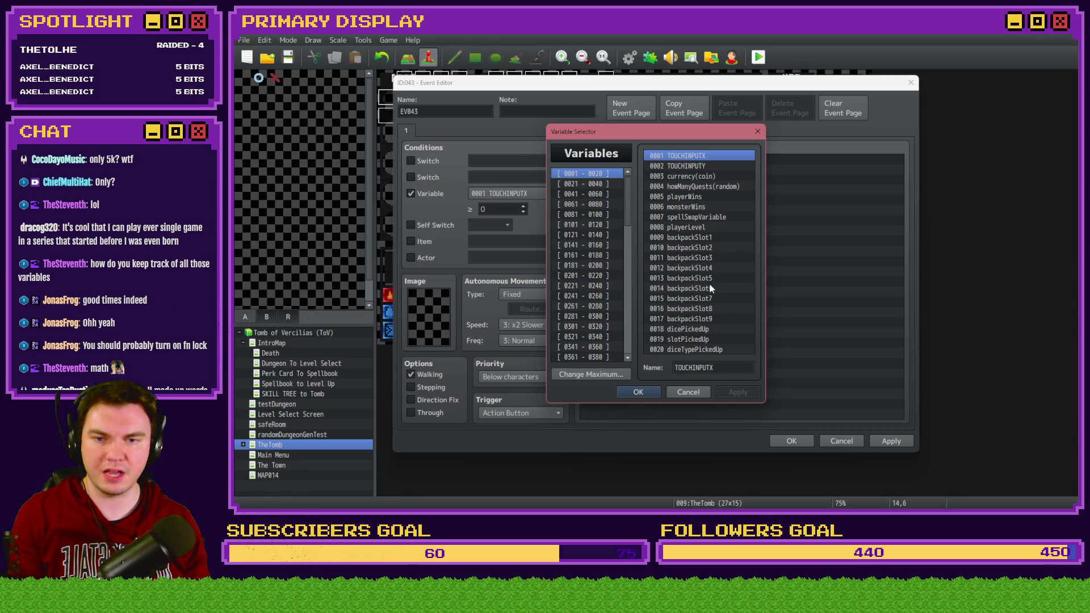
Scroll down the group list and settle on 0301–0320, the room 51 to room 55 variables
scroll(710, 289, "down", 1)
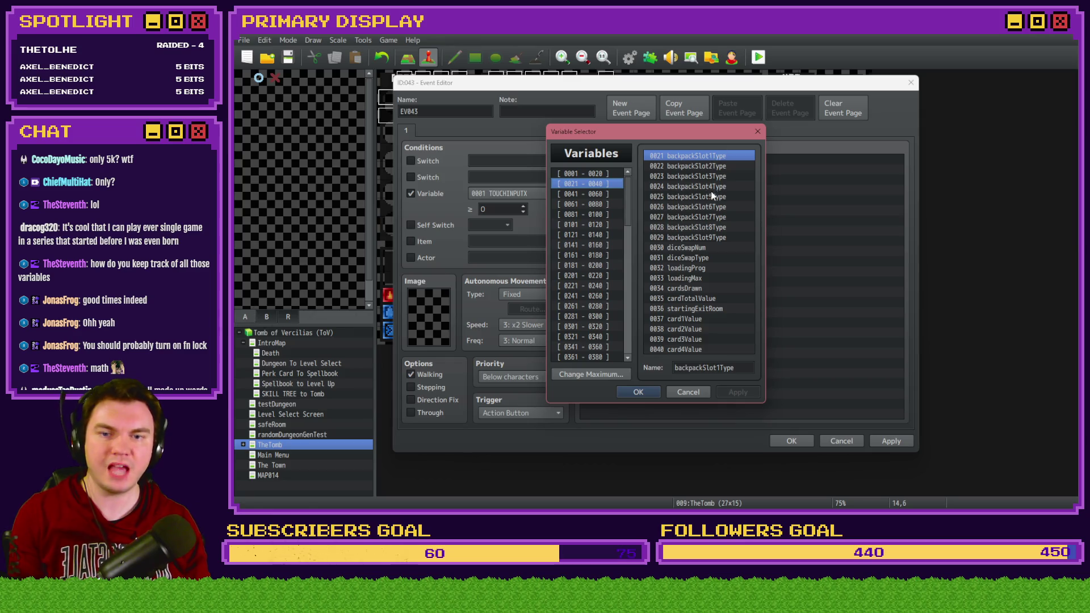
scroll(687, 232, "down", 1)
scroll(675, 234, "down", 4)
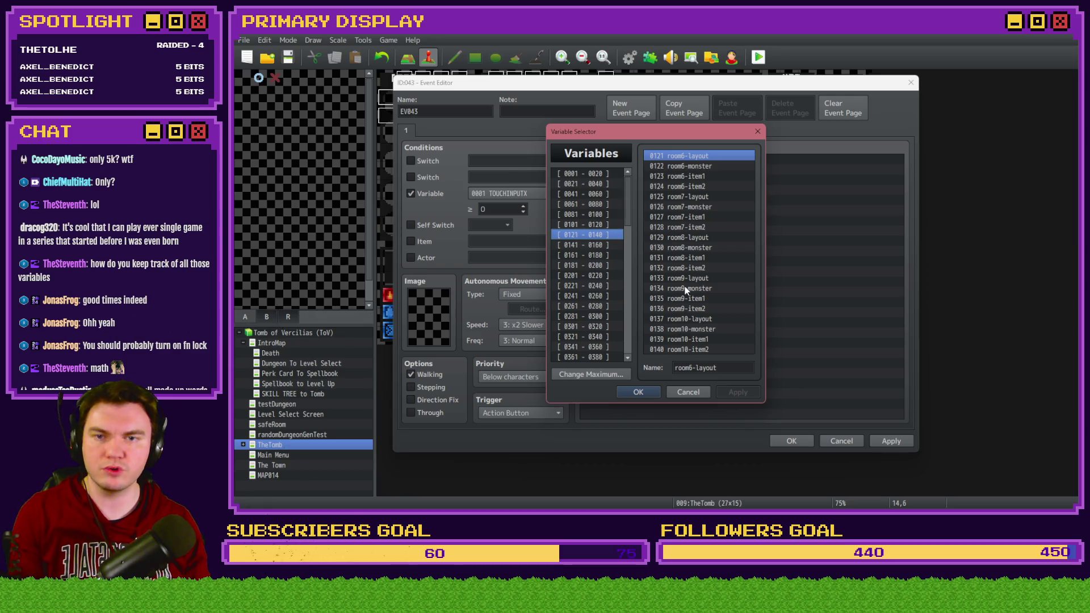
scroll(685, 286, "down", 3)
scroll(685, 287, "down", 8)
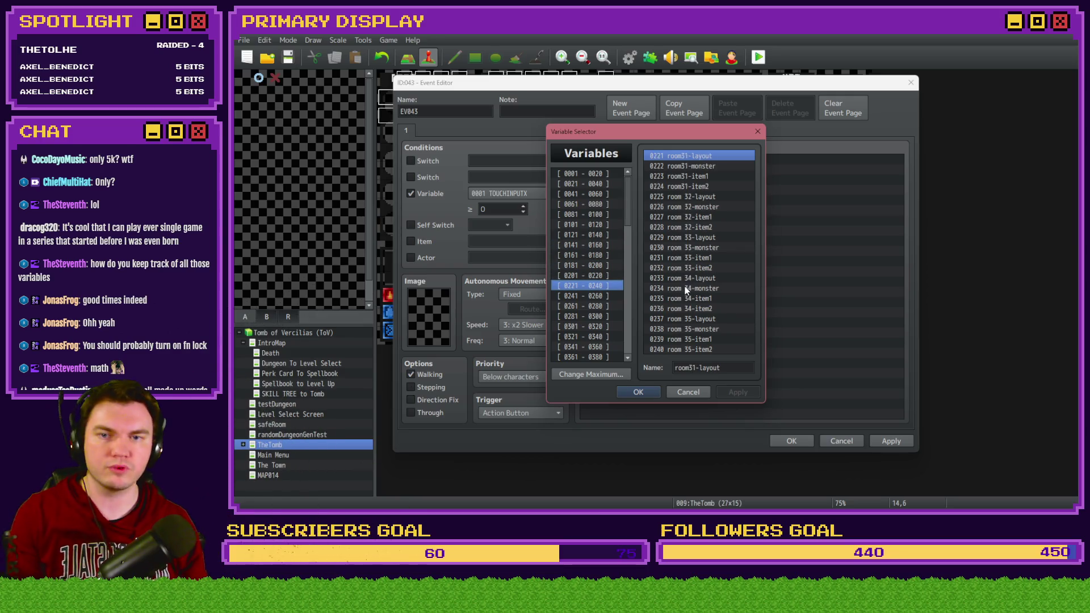
scroll(689, 300, "down", 1)
scroll(685, 168, "up", 1)
scroll(675, 329, "down", 1)
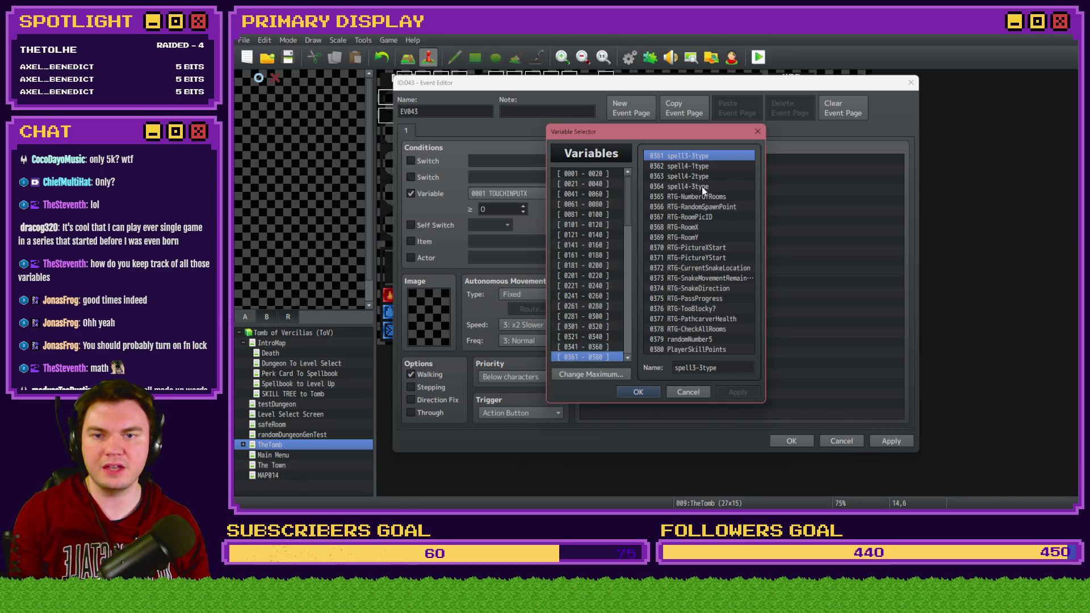
scroll(671, 335, "down", 1)
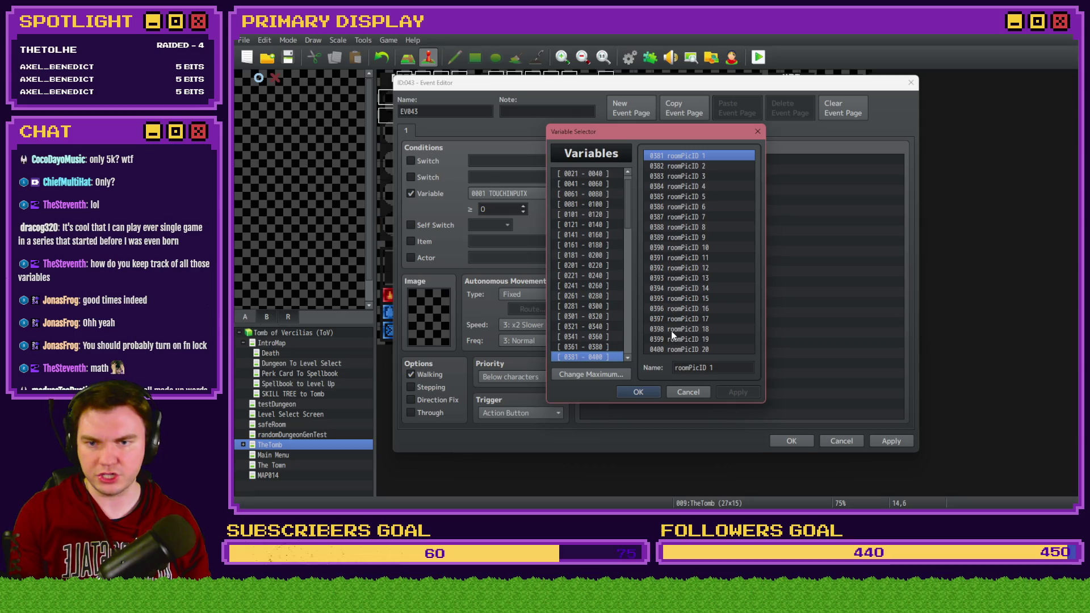
scroll(701, 304, "down", 3)
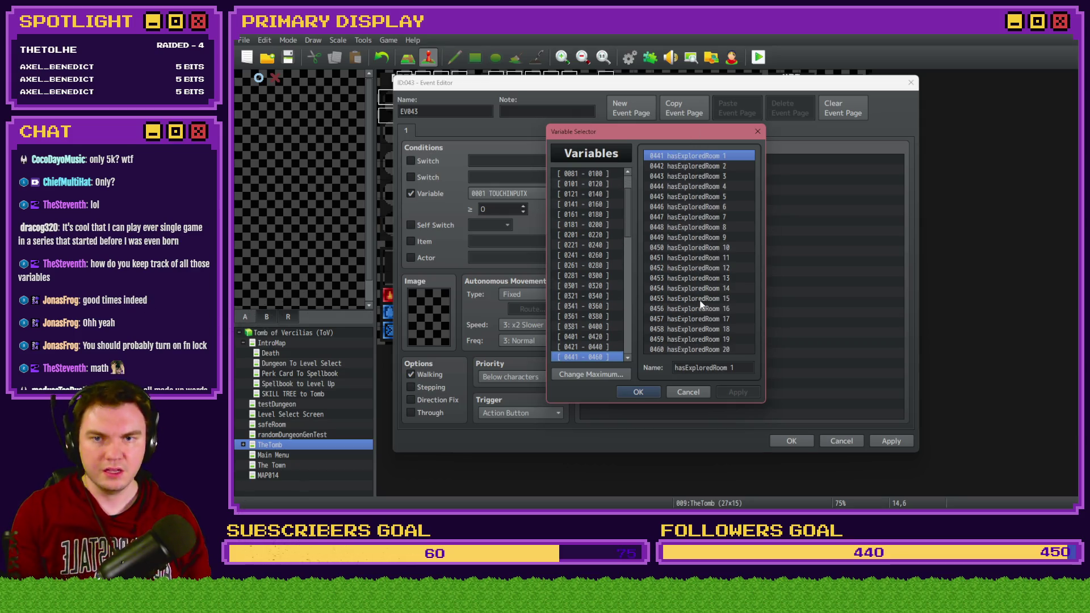
scroll(730, 187, "down", 4)
scroll(735, 183, "down", 1)
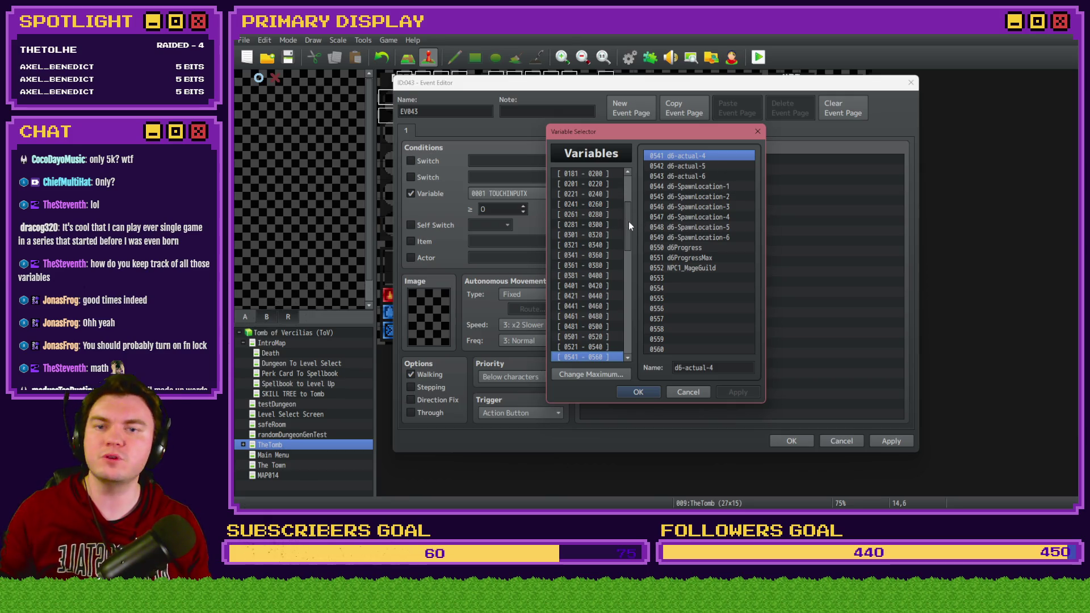
left_click_drag(628, 224, 627, 212)
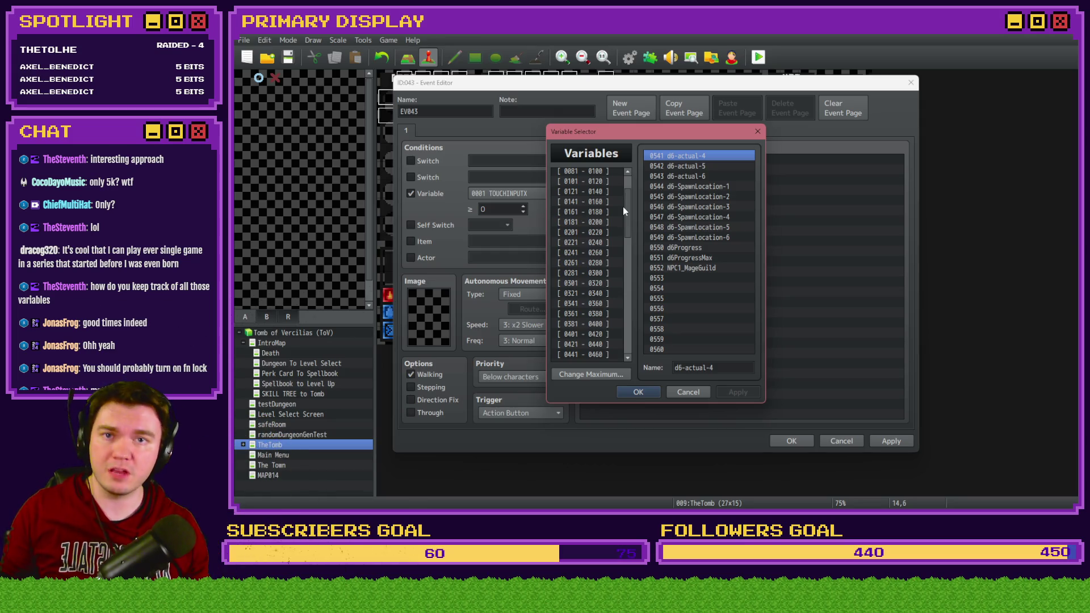
left_click(613, 211)
left_click(611, 224)
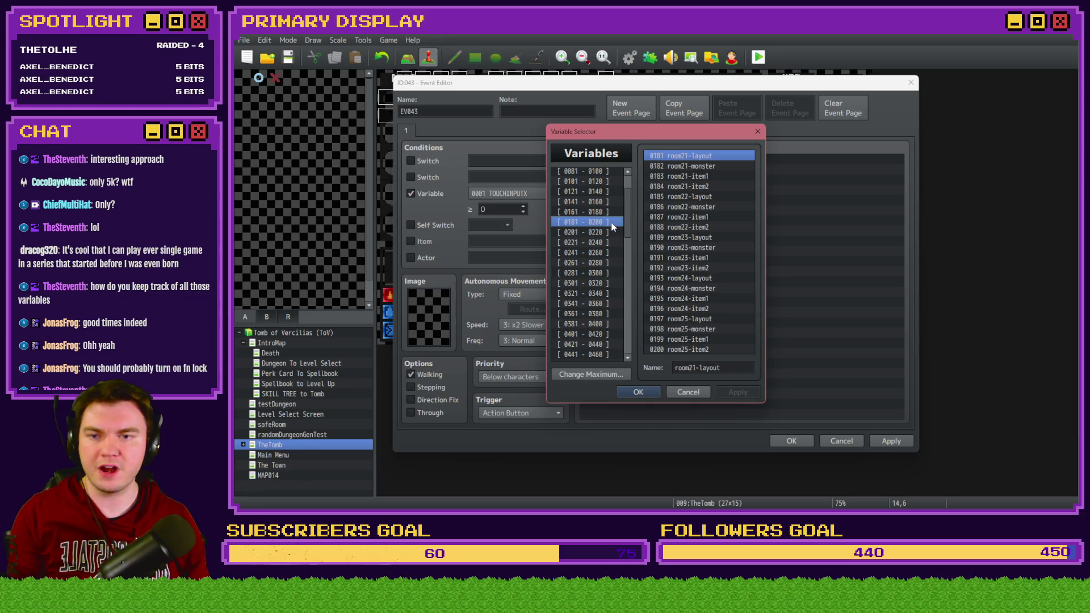
key("Down")
key("Down")
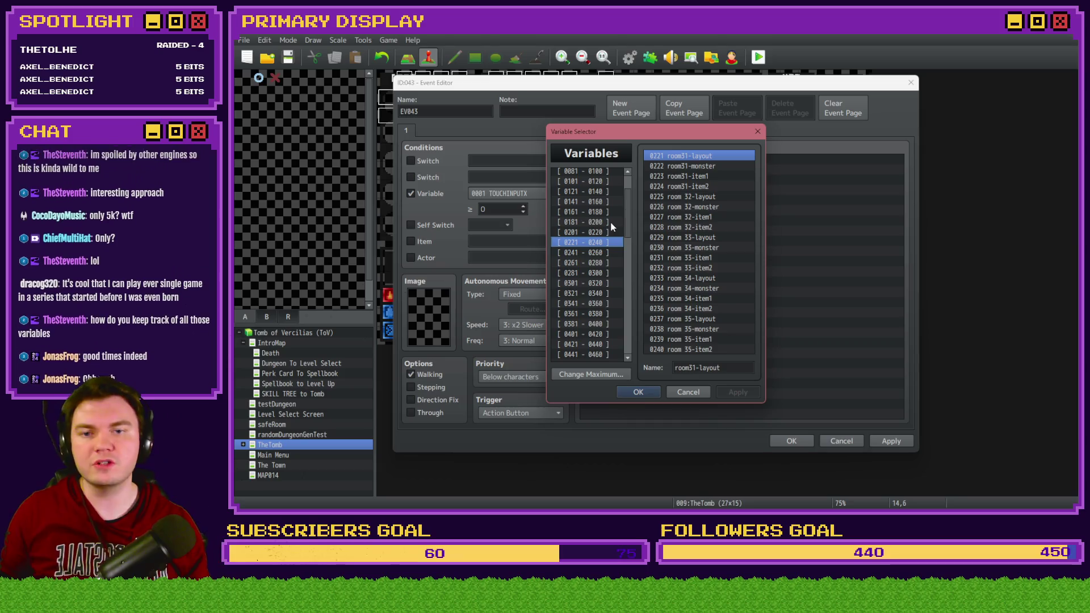
left_click_drag(628, 227, 629, 235)
left_click(601, 231)
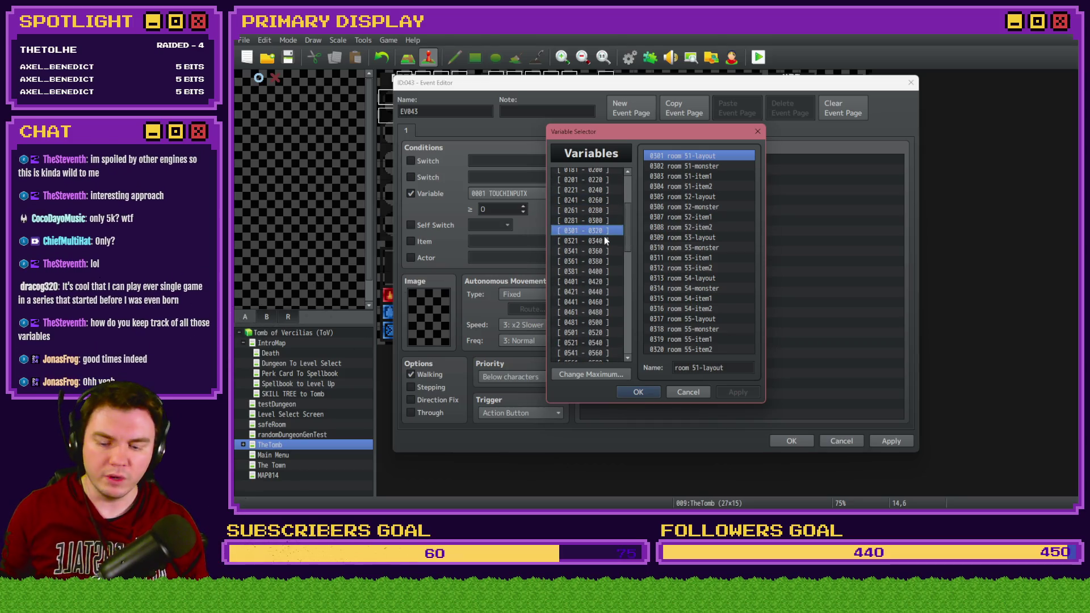
Bring up the Find in Variables search over the Variable Selector with Ctrl+F
key("ctrl+f")
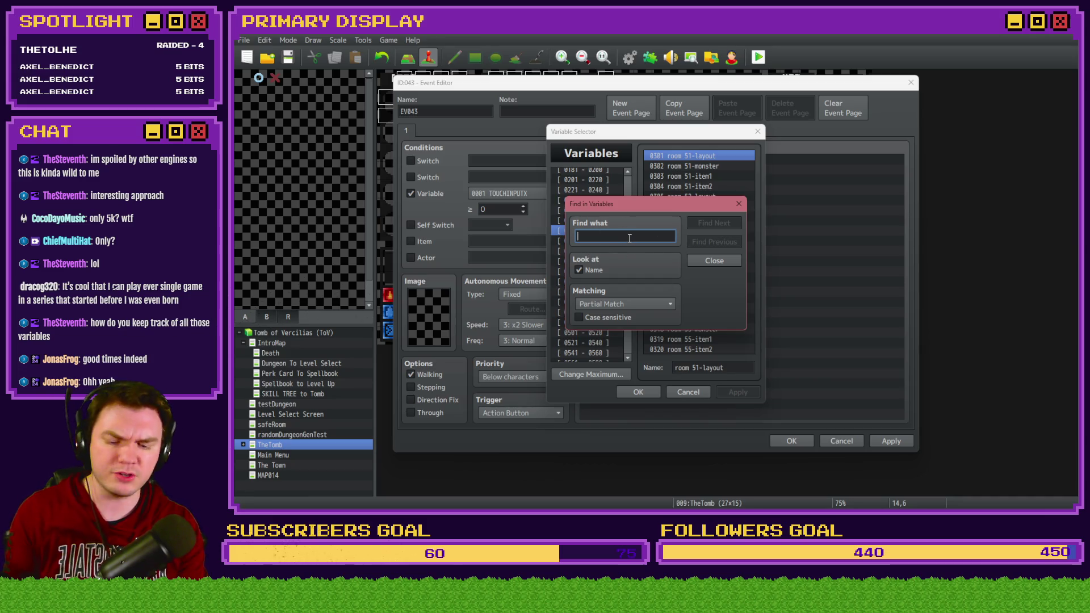
Search the variables for 'health' and dismiss the no-further-match messages
type("health")
key("Return")
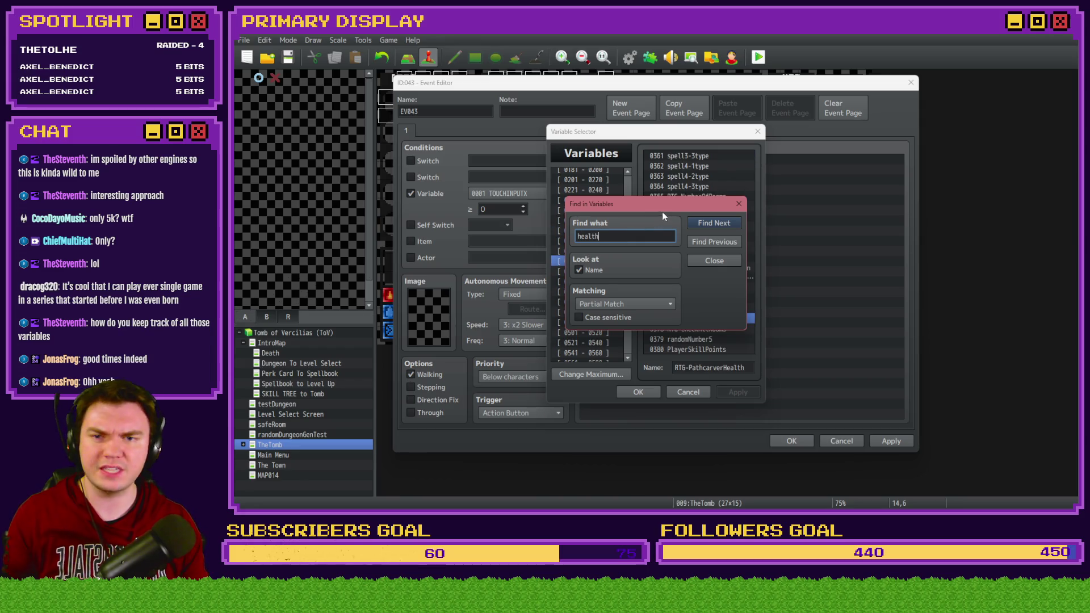
left_click_drag(662, 211, 518, 124)
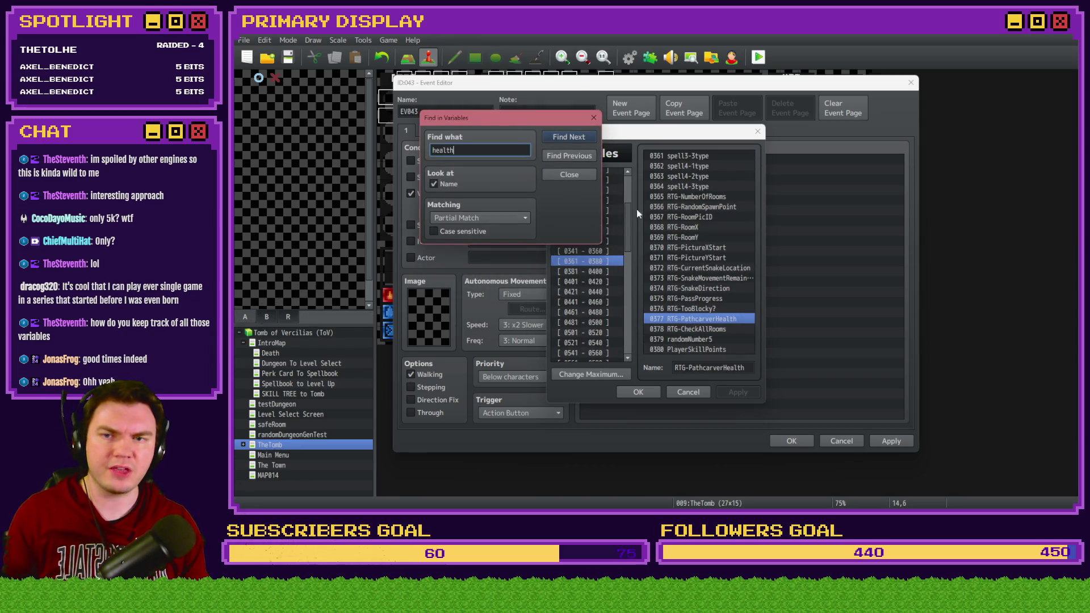
left_click(580, 138)
left_click(580, 196)
left_click(578, 161)
left_click(579, 199)
Replace the search term with 'spell' and step back through matches to 0363 spell4-2type
left_click(431, 150)
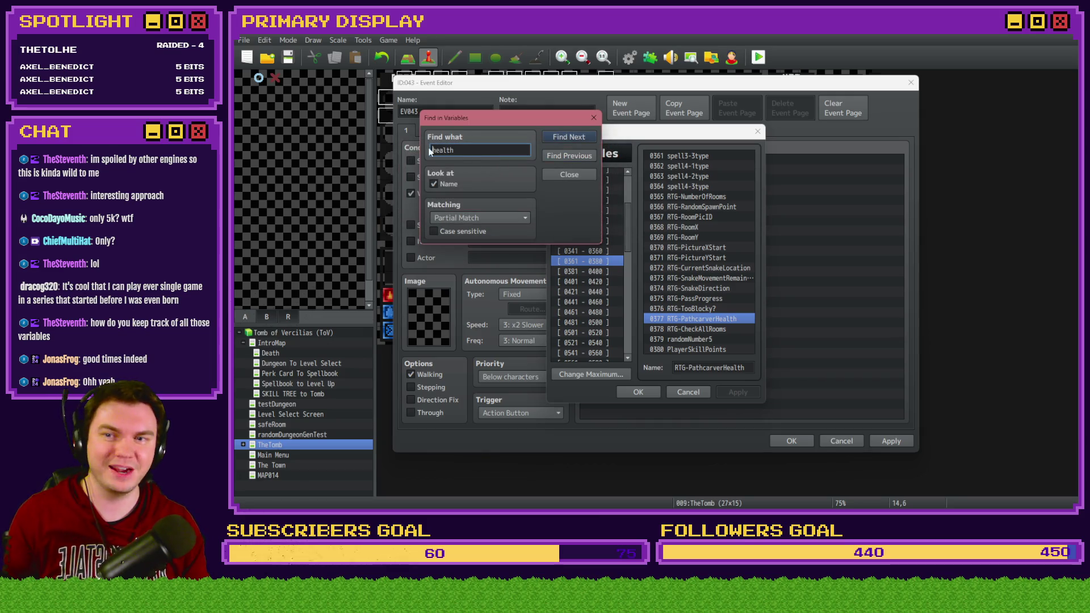
double_click(459, 150)
type("spell")
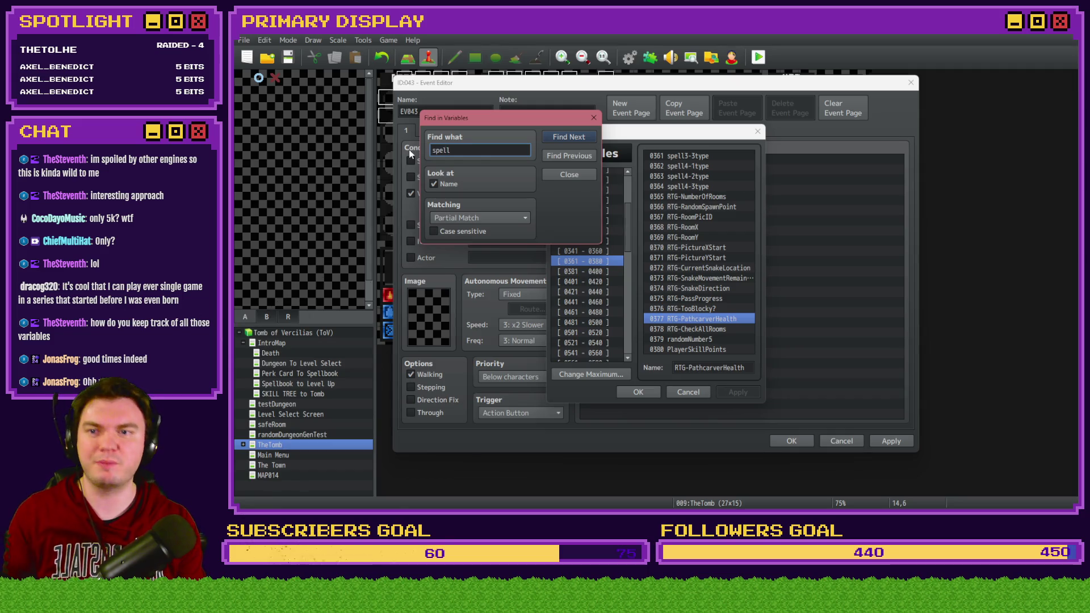
left_click(574, 154)
left_click(576, 153)
left_click(576, 152)
left_click(576, 154)
Keep Partial Match as the matching mode, then close the search and variable picker
left_click(478, 220)
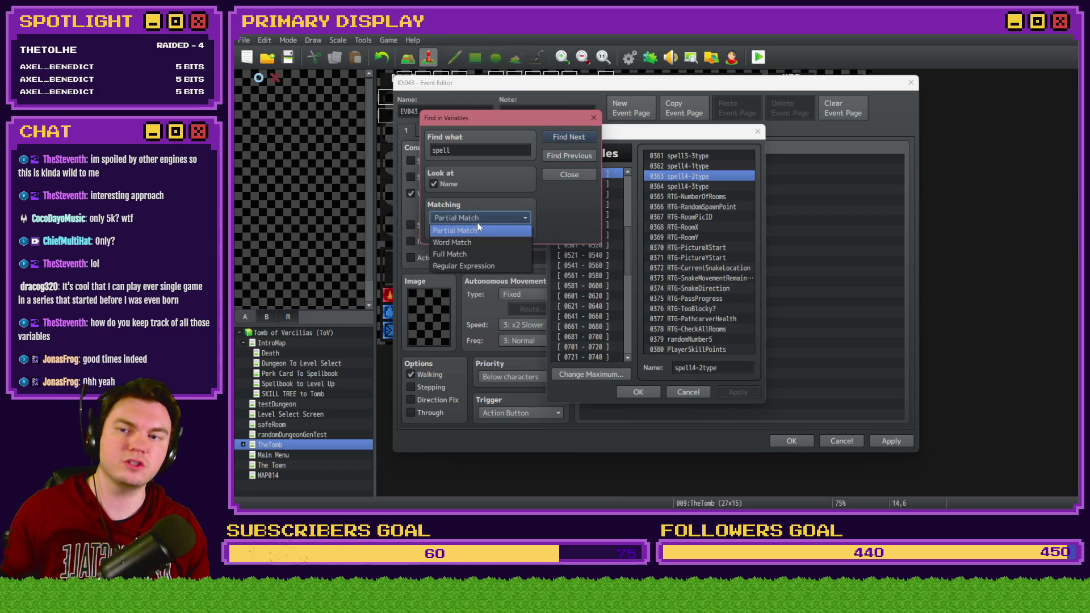
left_click(566, 201)
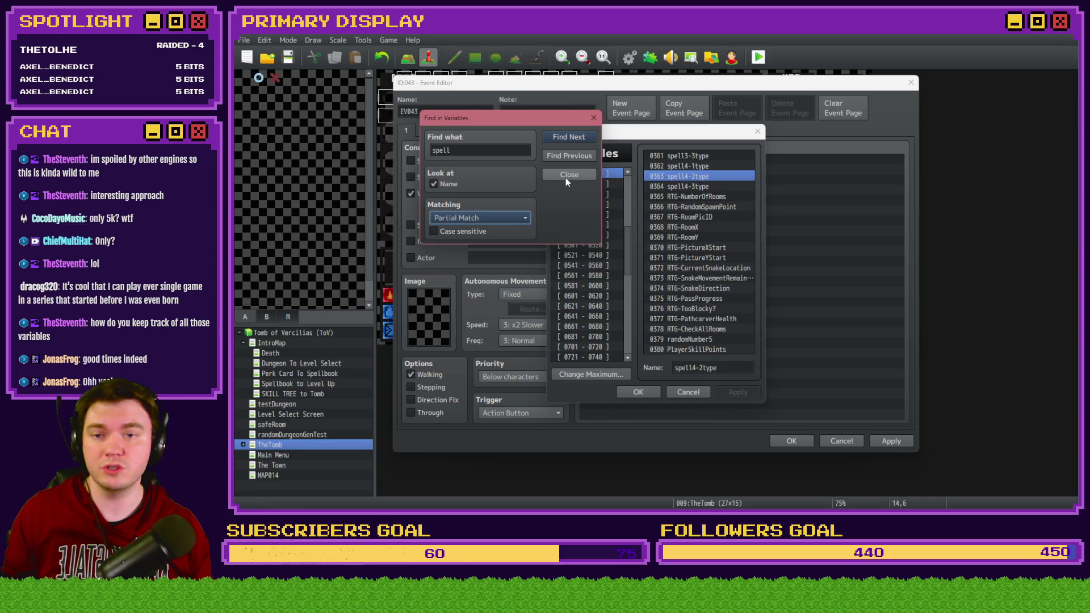
left_click(566, 177)
left_click(688, 392)
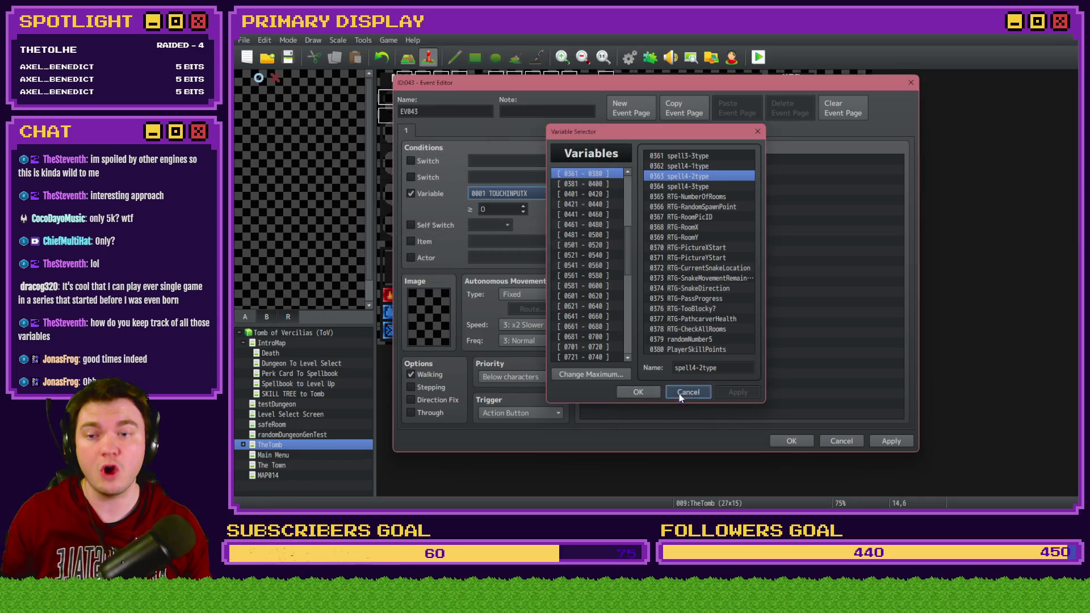
Discard the event's changes and select a tile on TheTomb map
left_click(848, 442)
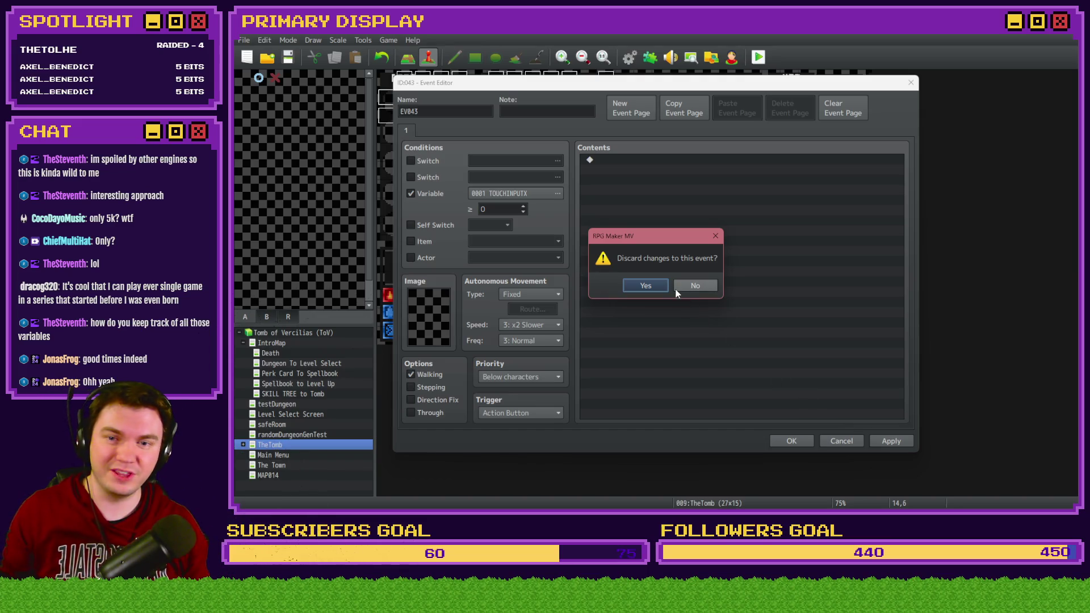
left_click(681, 285)
left_click(842, 441)
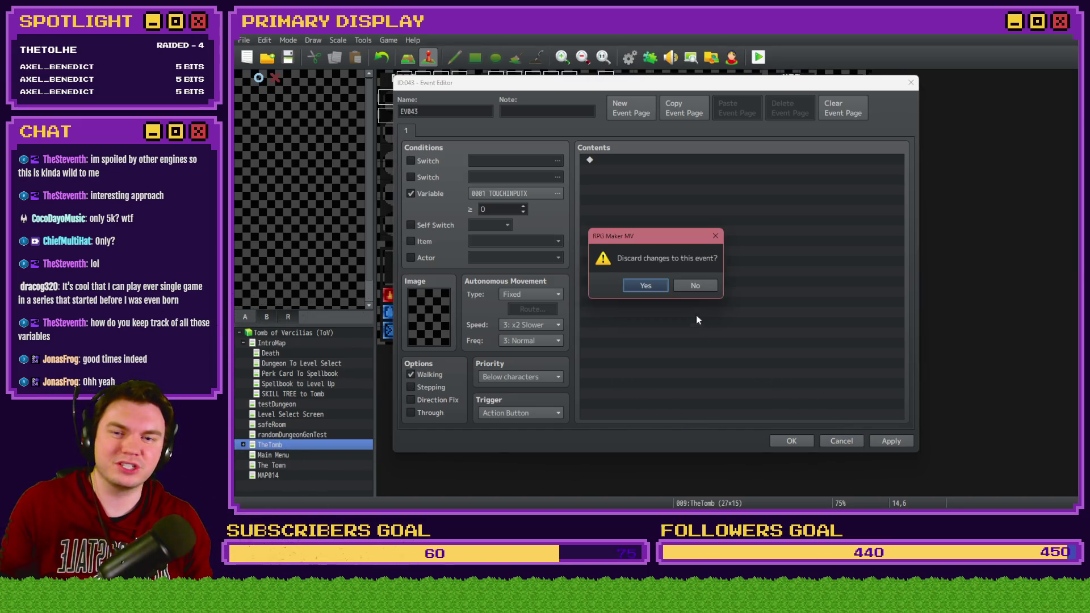
left_click(644, 285)
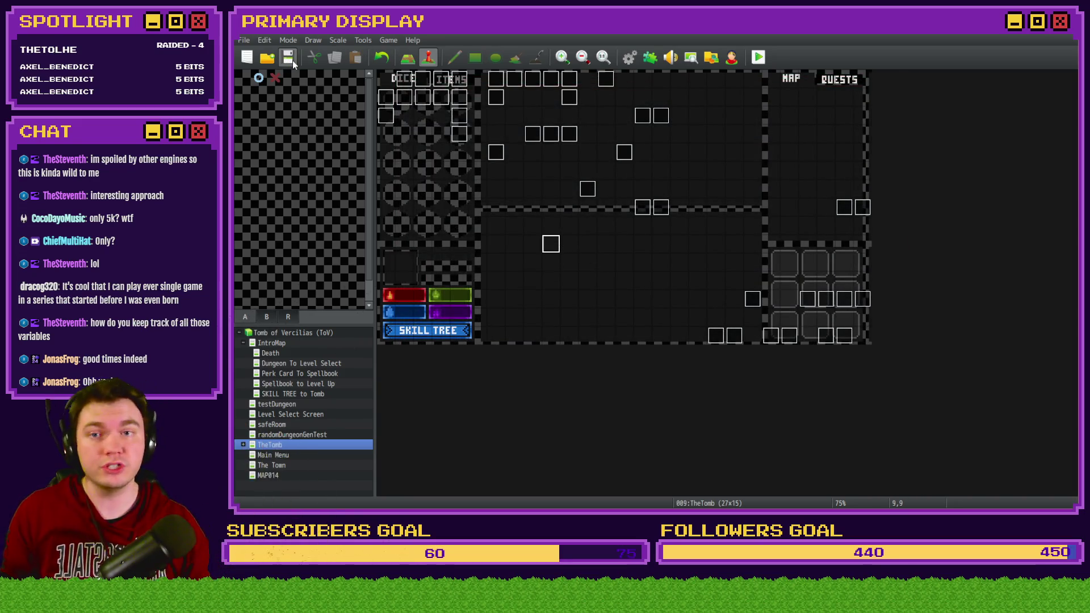
left_click(660, 191)
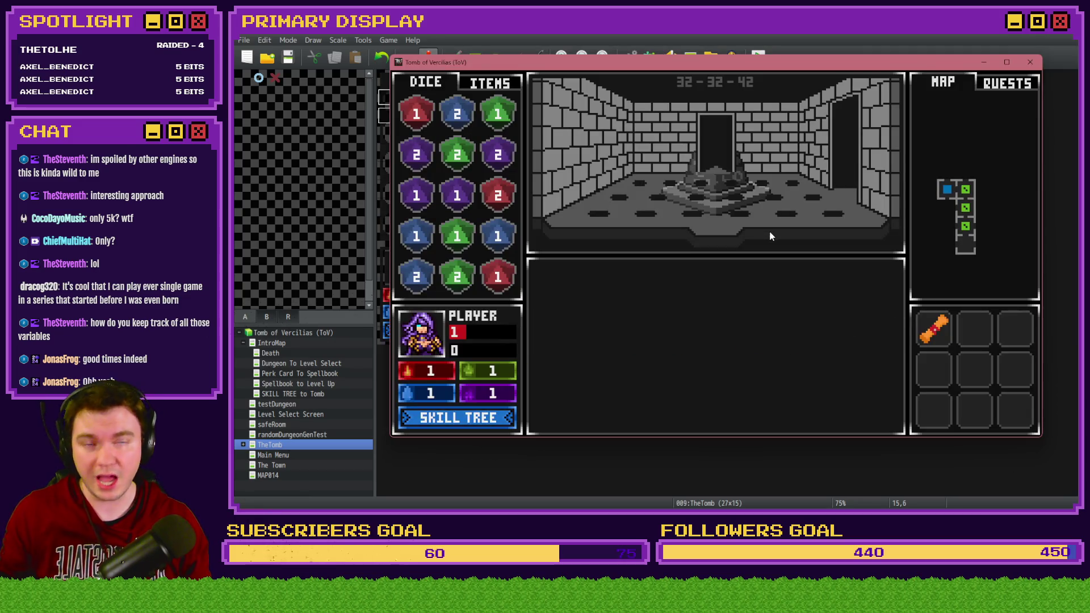
Switch the running playtest to fullscreen with F4
key("F4")
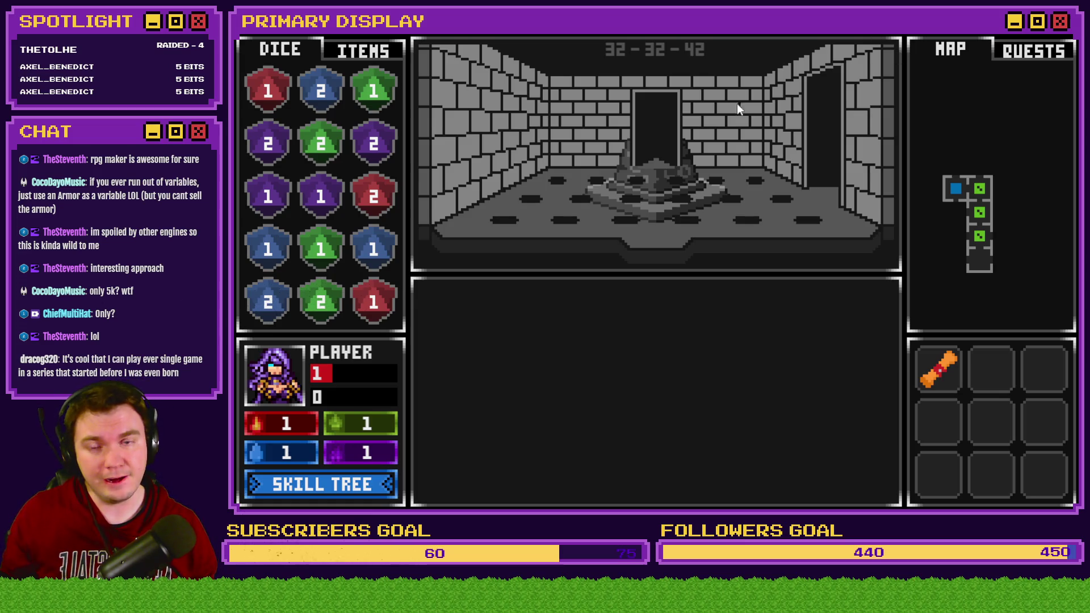
Close the playtest, open the Spawn Monsters/Items/Traps common event, and select its value(36) branch
key("alt+F4")
key("F9")
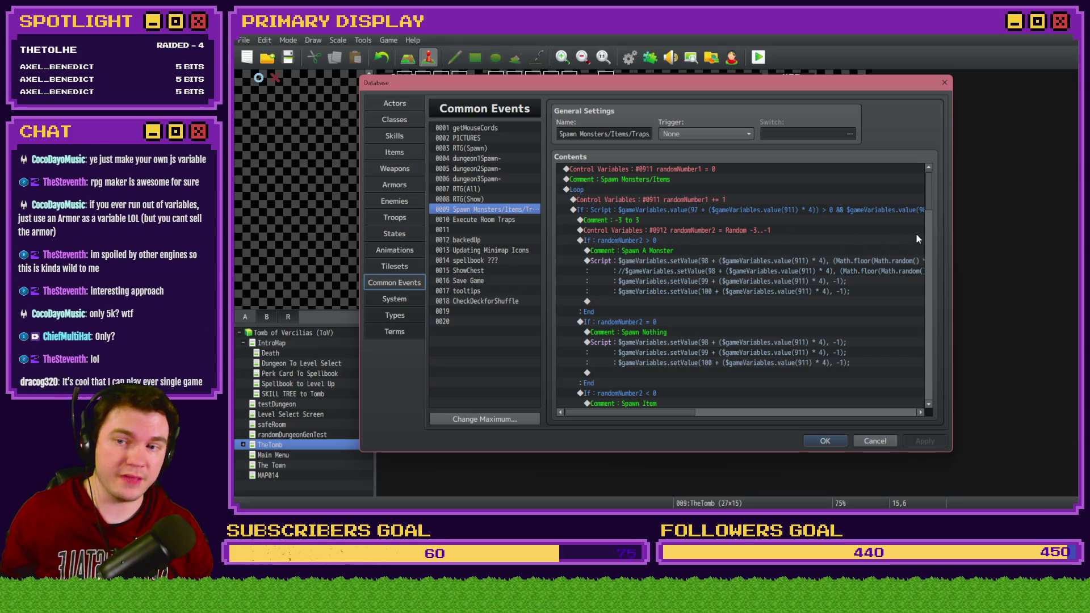
scroll(912, 372, "down", 10)
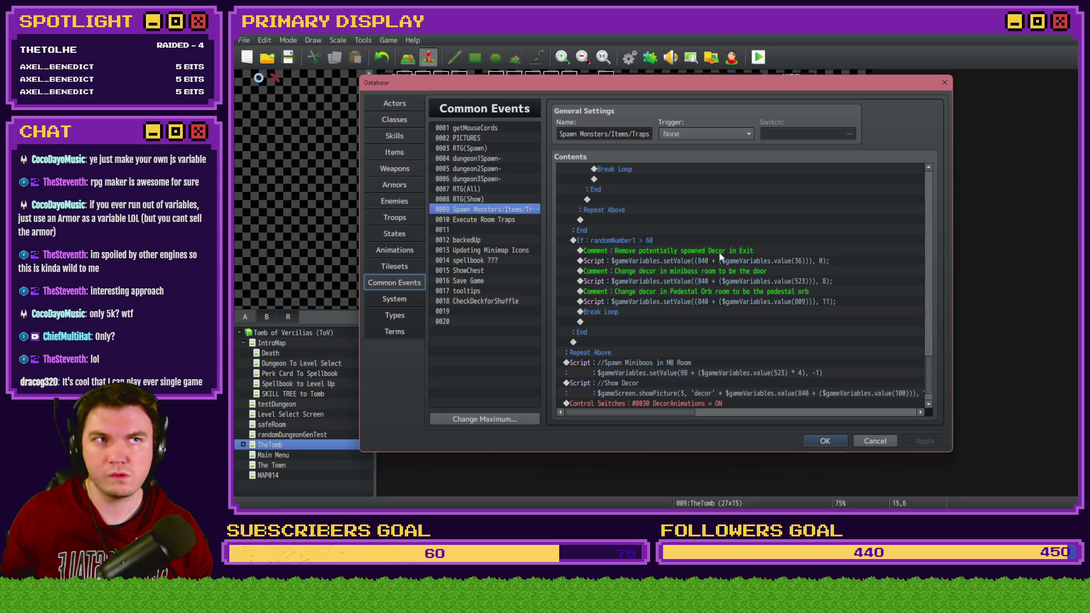
scroll(735, 321, "down", 1)
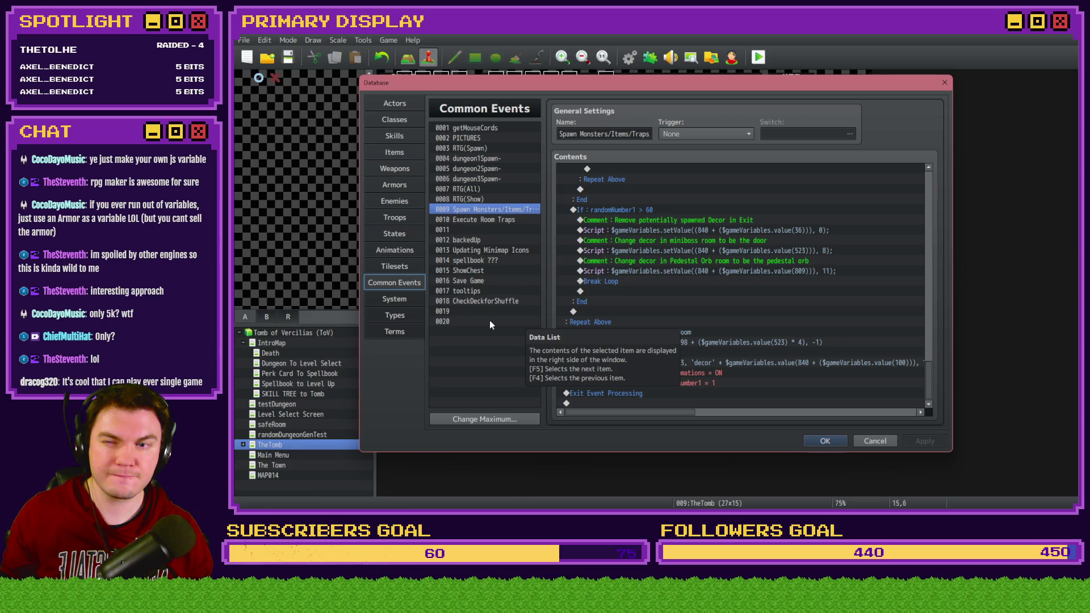
mouse_move(934, 369)
left_mouse_down()
mouse_move(941, 284)
mouse_move(940, 298)
left_mouse_up()
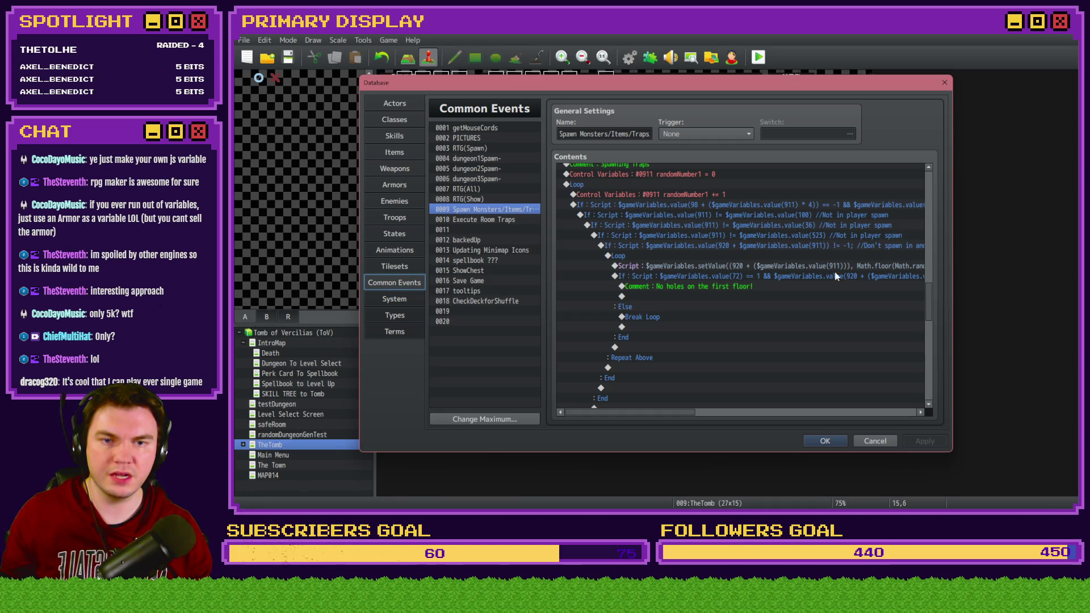
left_click_drag(661, 415, 689, 413)
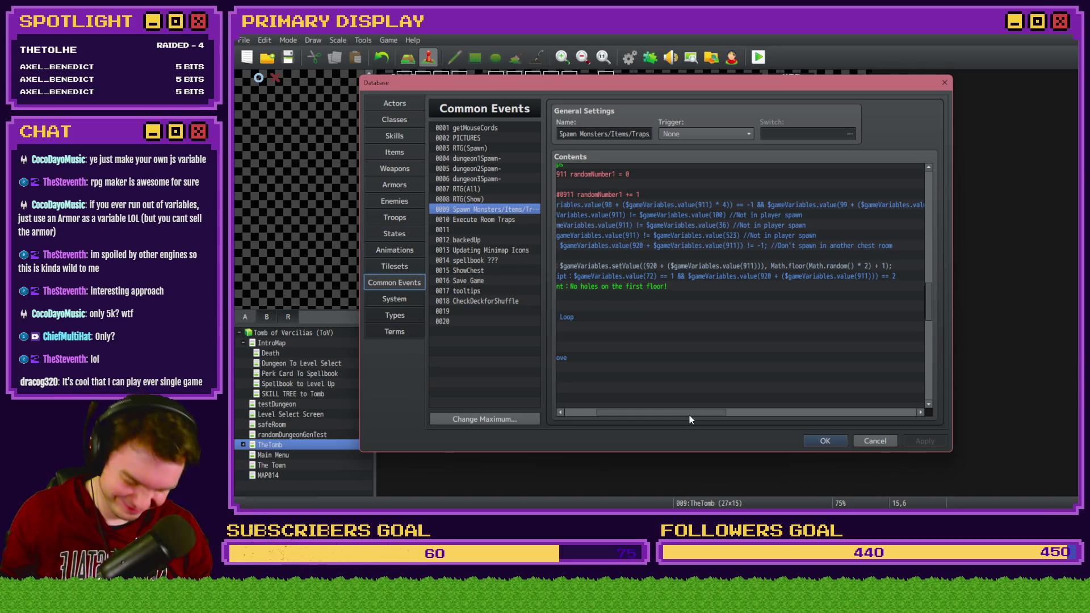
left_click_drag(689, 416, 674, 417)
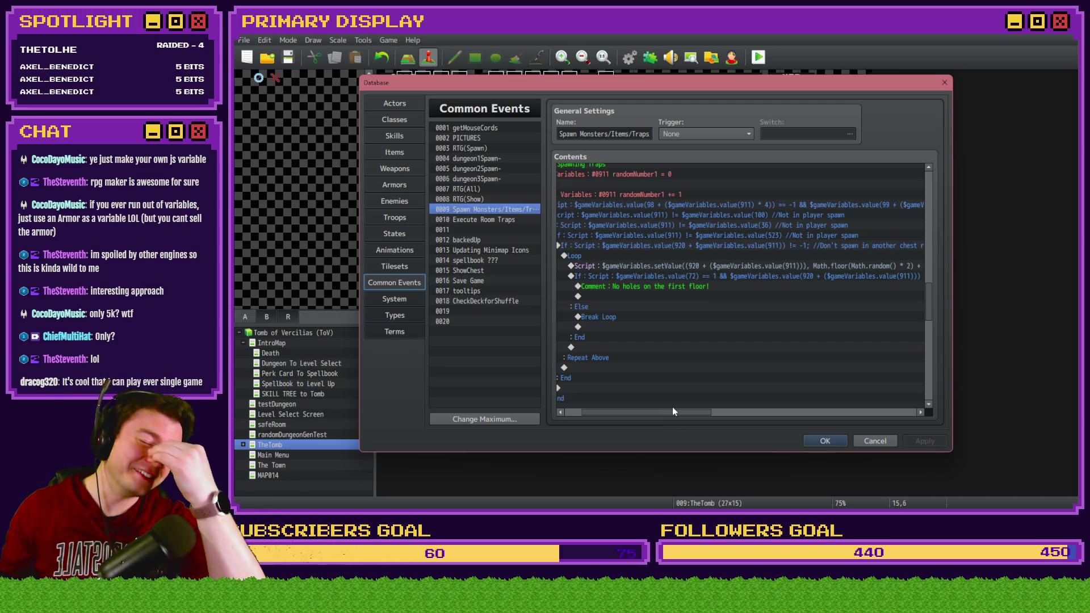
left_click(829, 225, "shift")
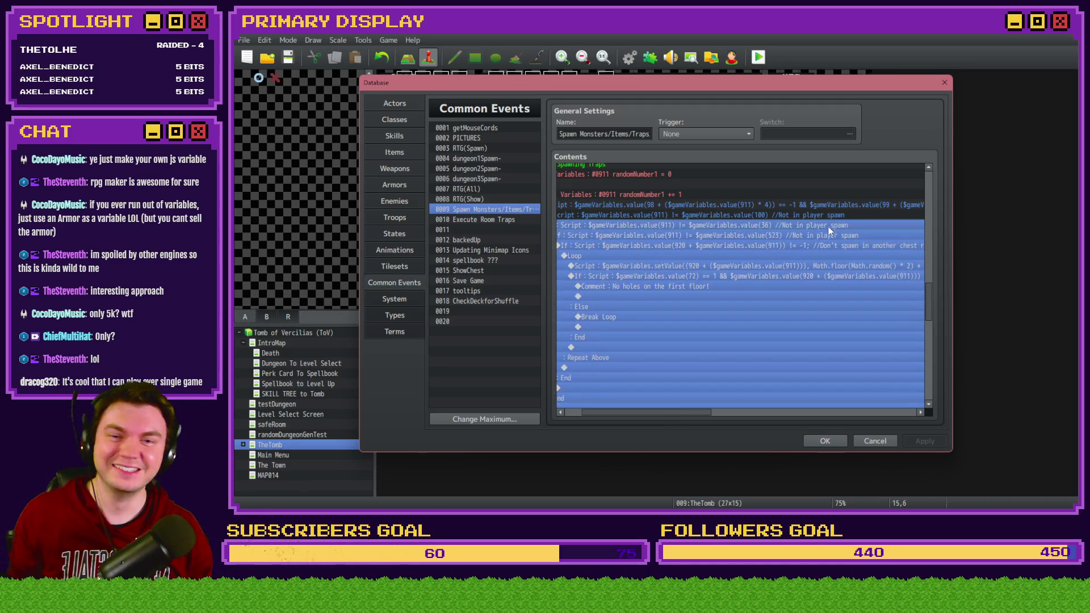
Change the value(36) branch comment to 'Not in exit spawn'
double_click(828, 225)
left_click_drag(801, 335, 861, 336)
left_click(810, 335)
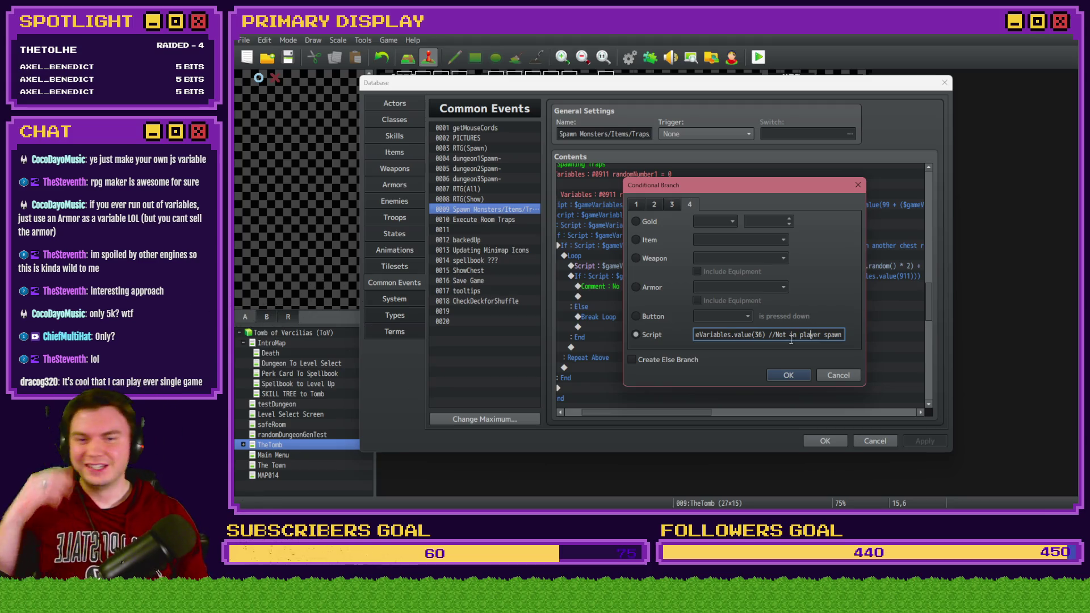
left_click_drag(800, 335, 850, 337)
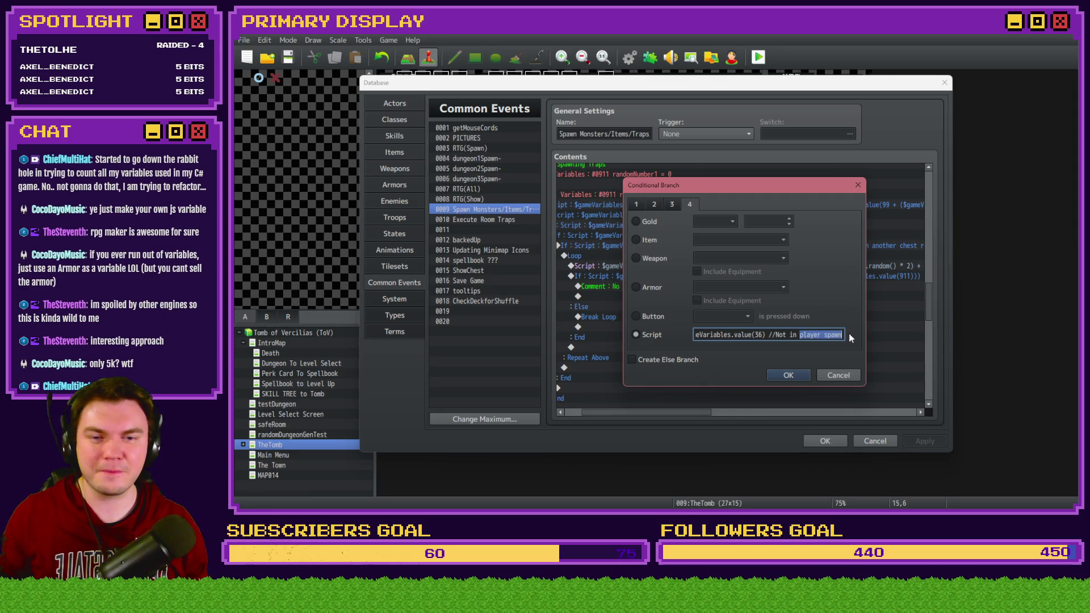
type("exit spawn")
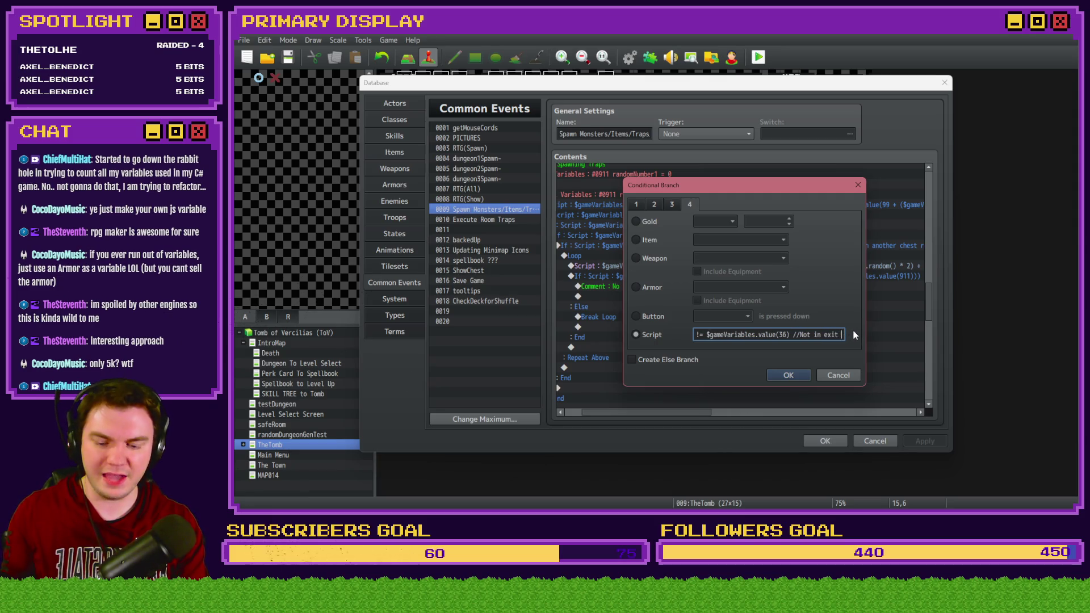
key("Return")
Change the value(523) branch comment to 'Not in guardian spawn' and inspect another branch
left_click(805, 235)
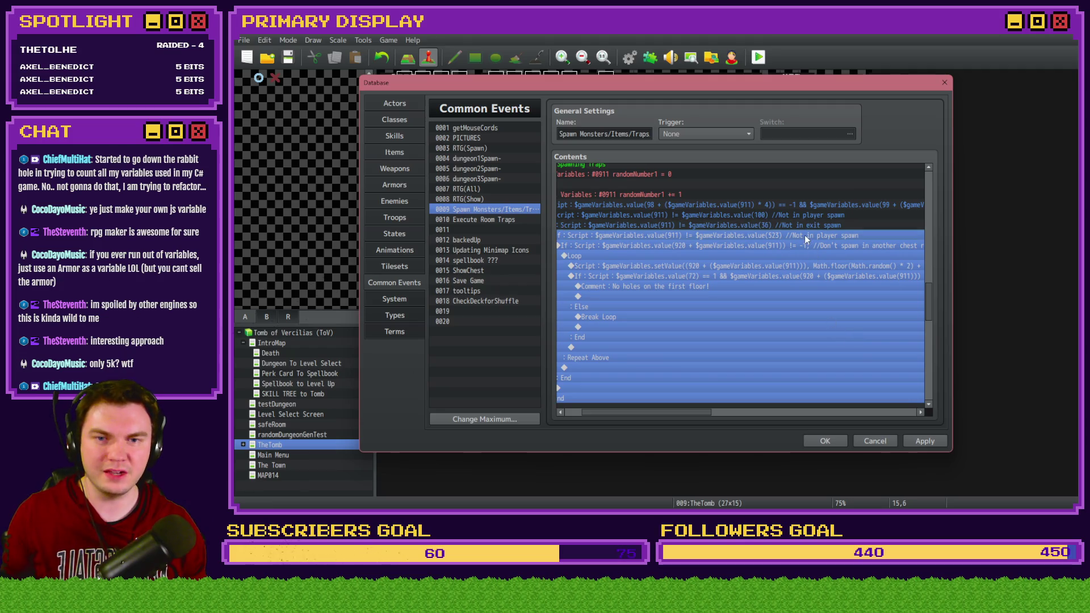
double_click(805, 236)
left_click_drag(845, 335, 875, 334)
double_click(810, 335)
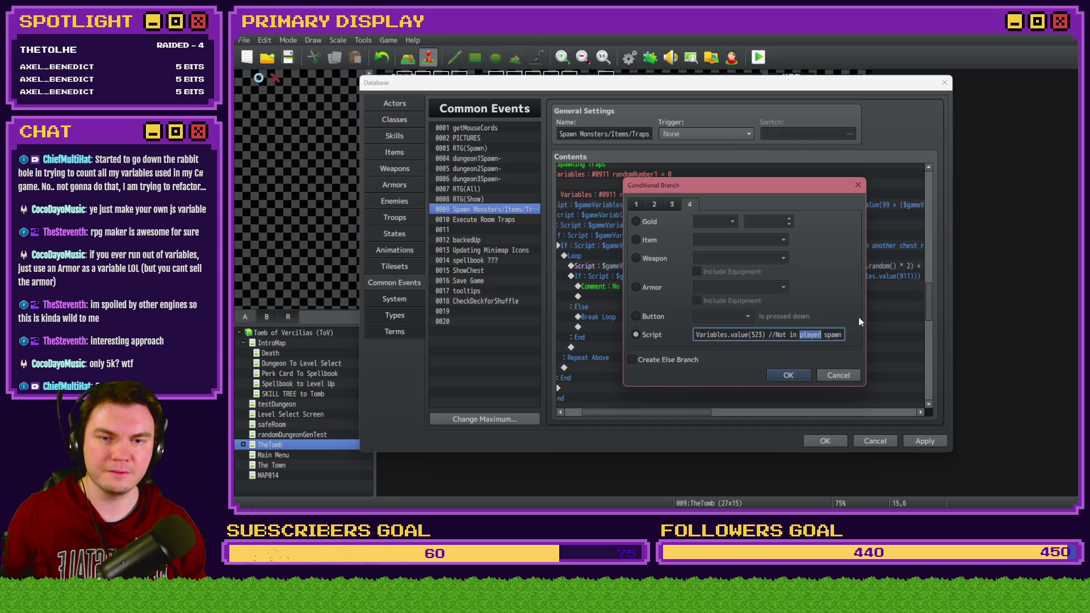
type("guardian")
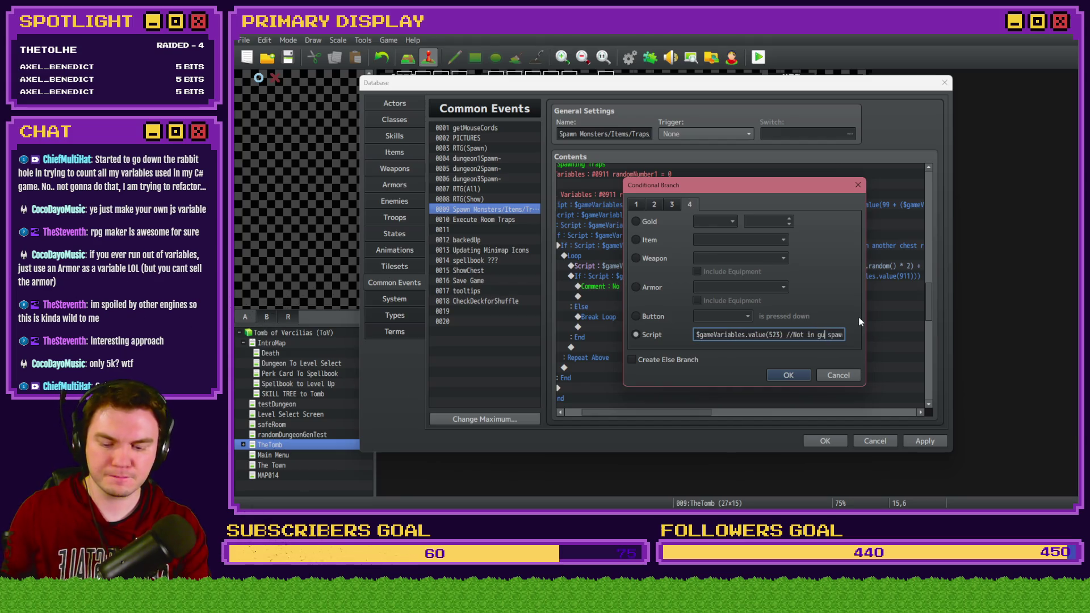
key("Return")
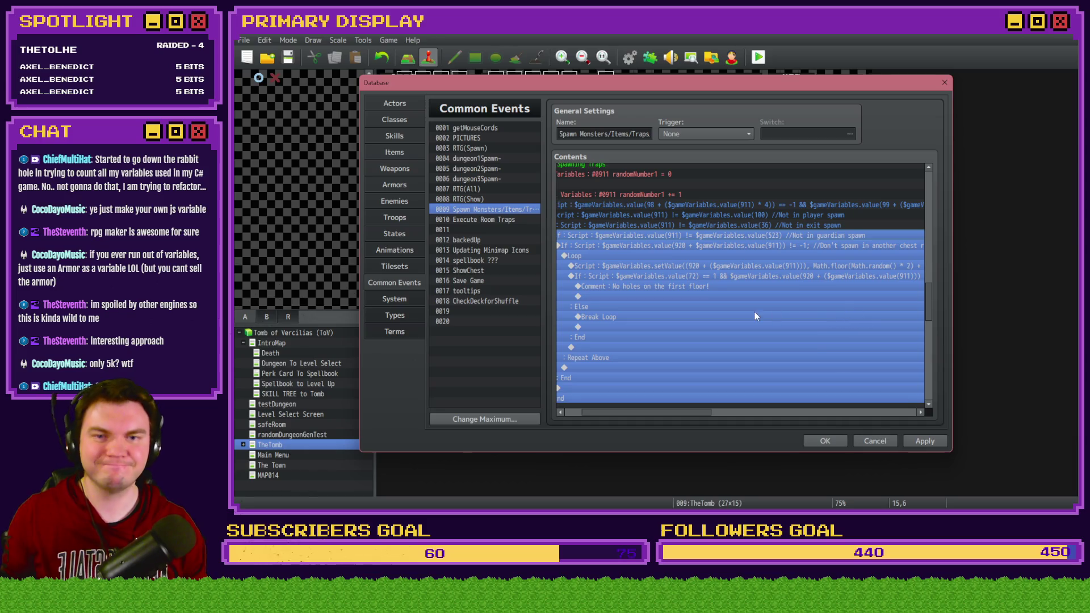
left_click_drag(681, 410, 653, 413)
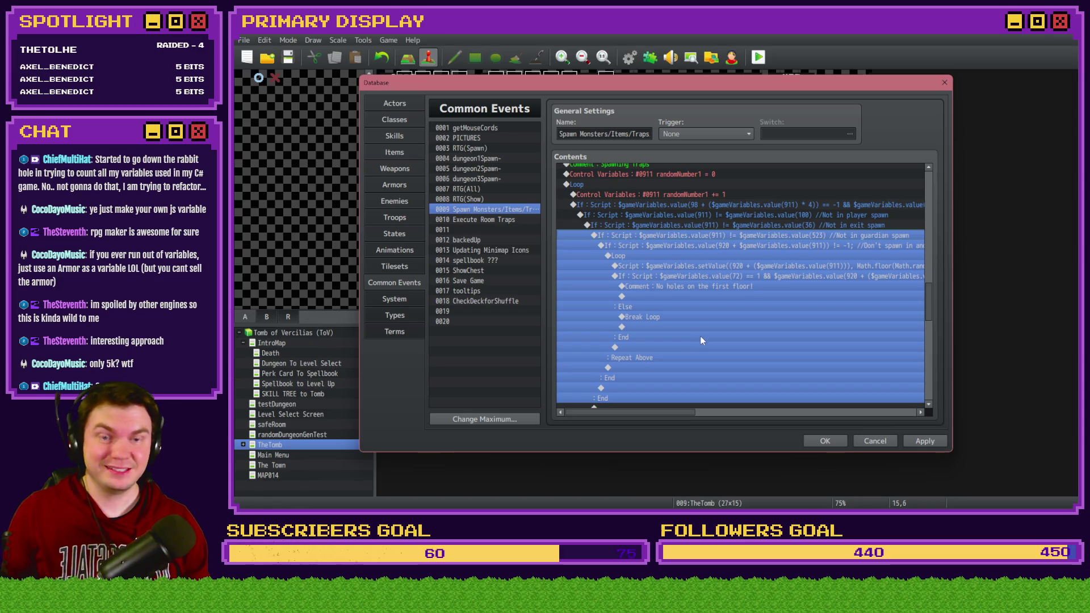
double_click(759, 234)
key("Escape")
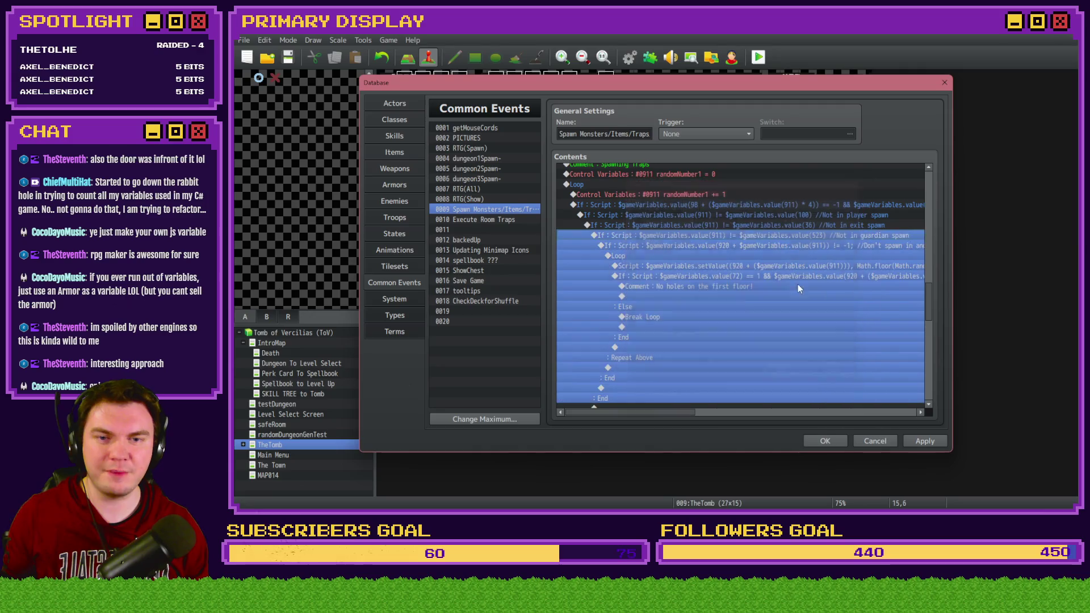
Insert a new conditional branch that uses a script condition
key("Insert")
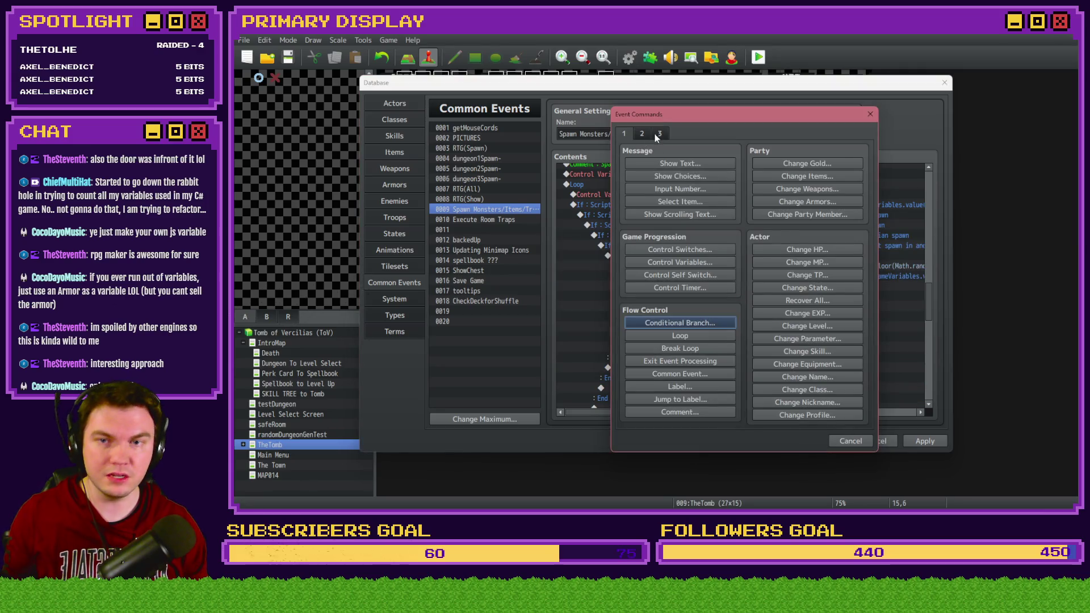
left_click(660, 133)
left_click(824, 399)
left_click(821, 362)
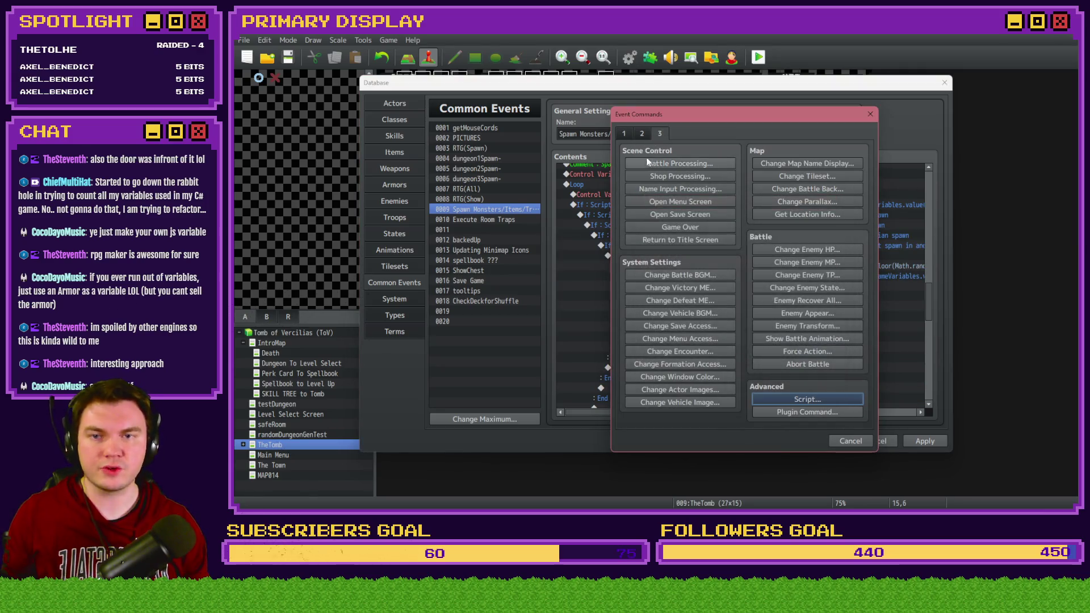
left_click(627, 136)
left_click(676, 323)
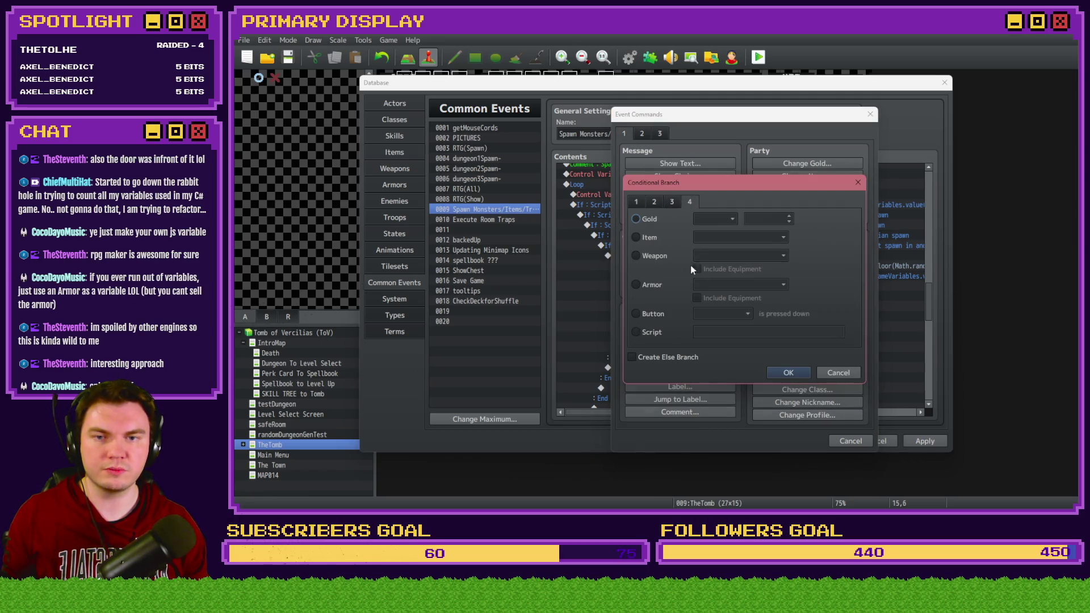
left_click(767, 334)
Set the script to compare against variable 809 with comment 'Not in pedestal spawn'
key("ctrl+a")
left_click(772, 333)
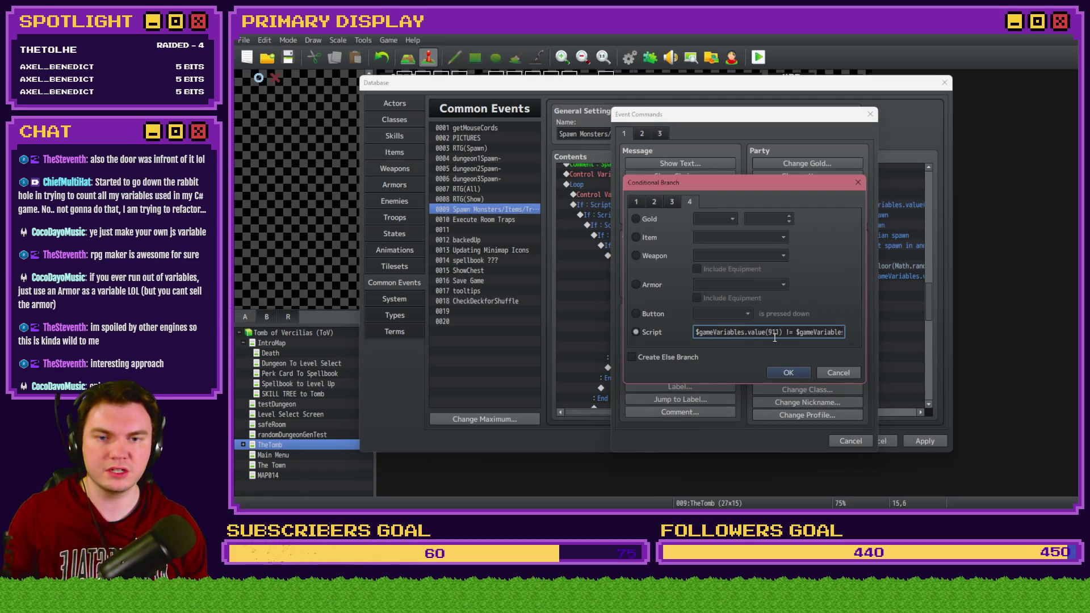
key("Right")
key("Right")
key("Right")
double_click(801, 333)
type("809")
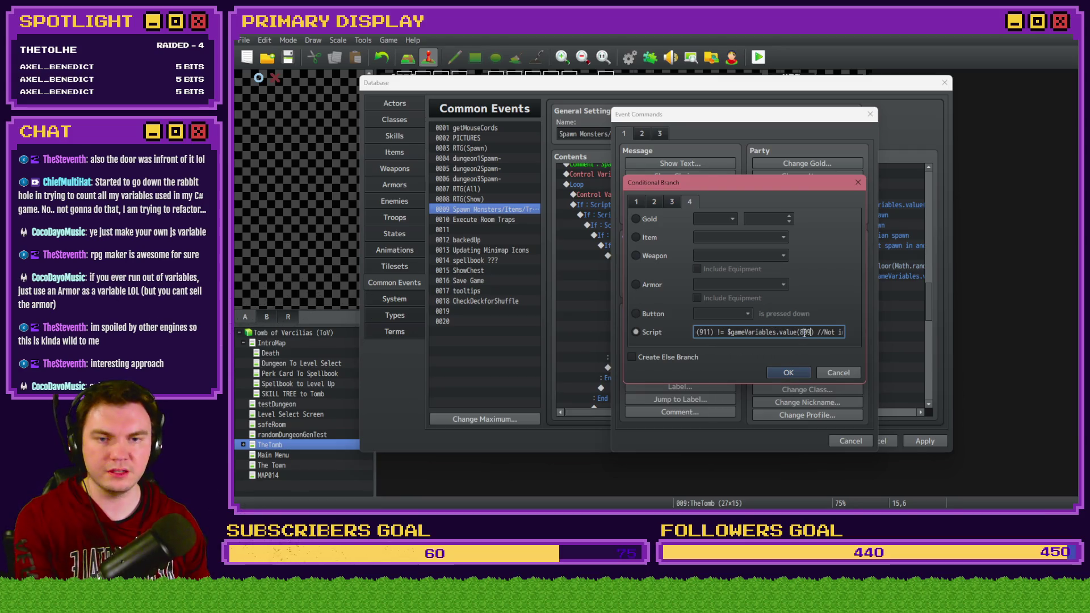
key("Right")
key("Right")
key("Right")
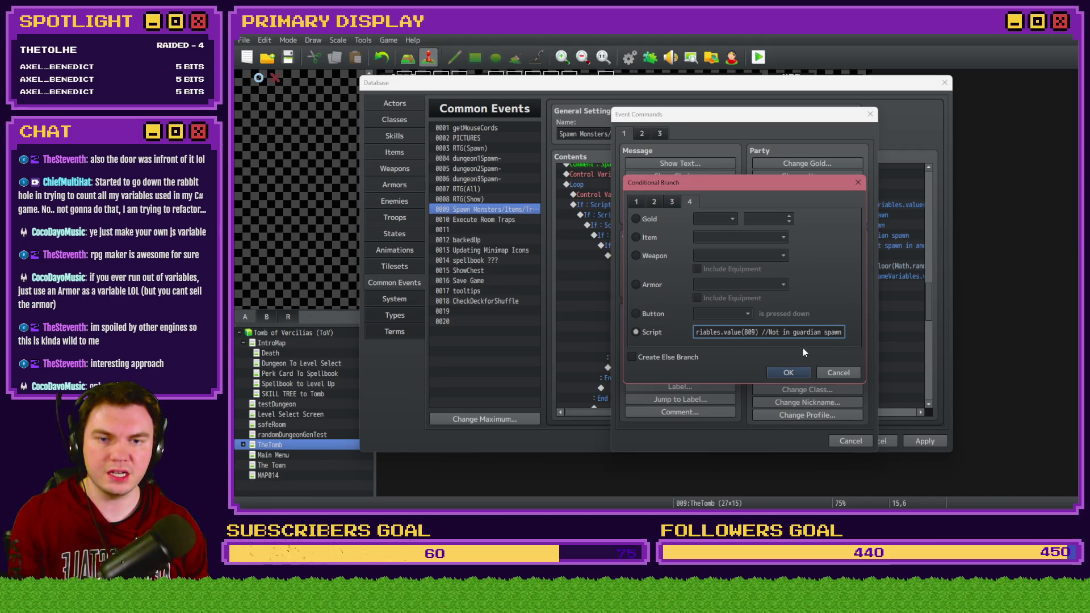
double_click(800, 333)
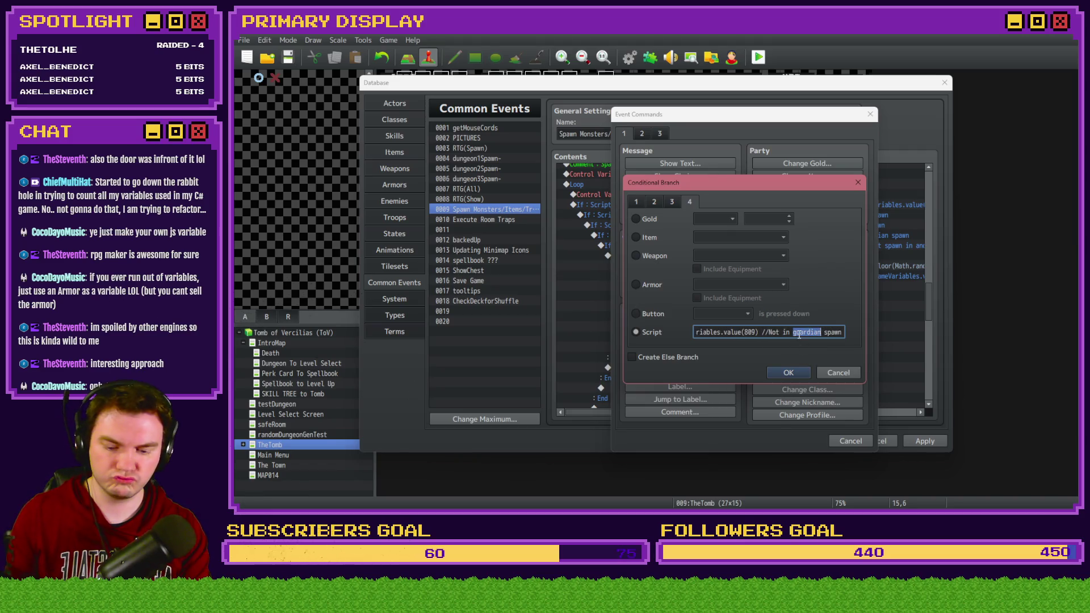
type("pedestal")
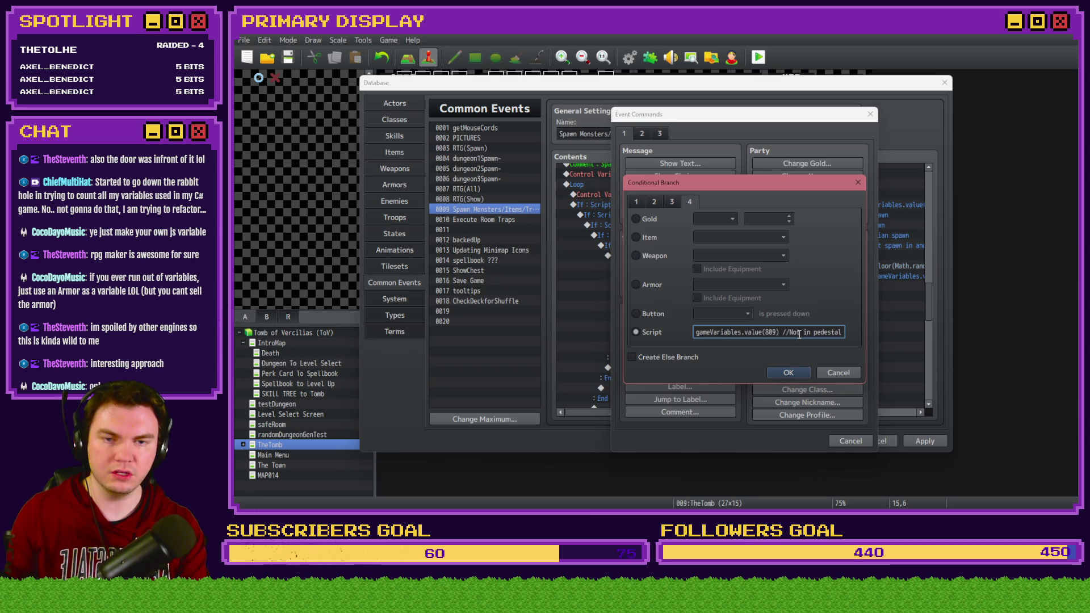
key("Return")
Move the If 920 spawn loop block inside the pedestal branch
left_click(716, 273)
key("ctrl+x")
left_click(700, 259)
key("ctrl+v")
Apply the Database changes and playtest past the perk card screen into the dungeon
left_click(825, 441)
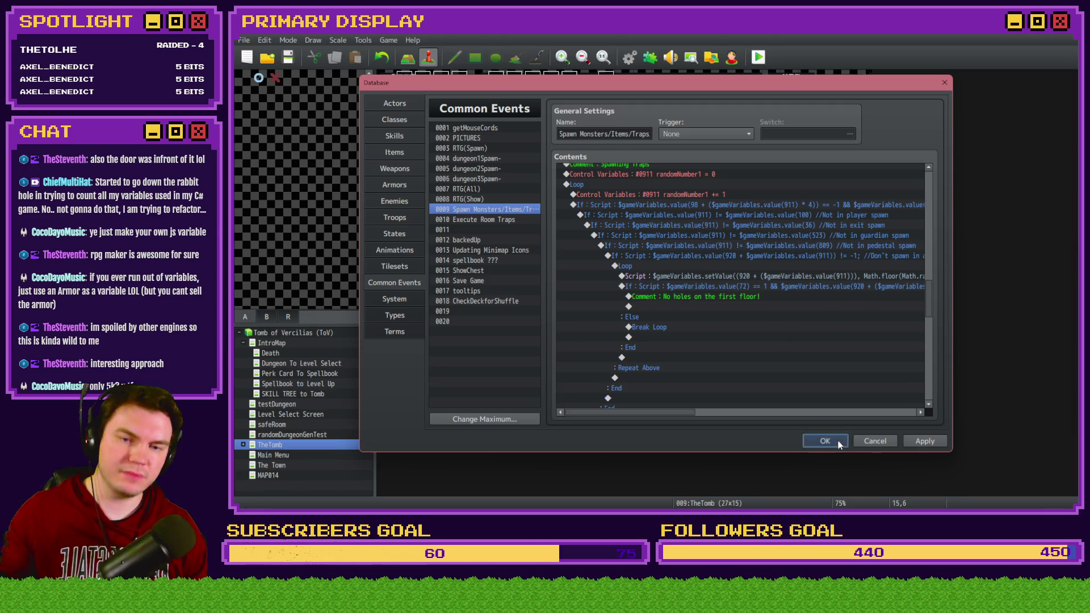
left_click(758, 57)
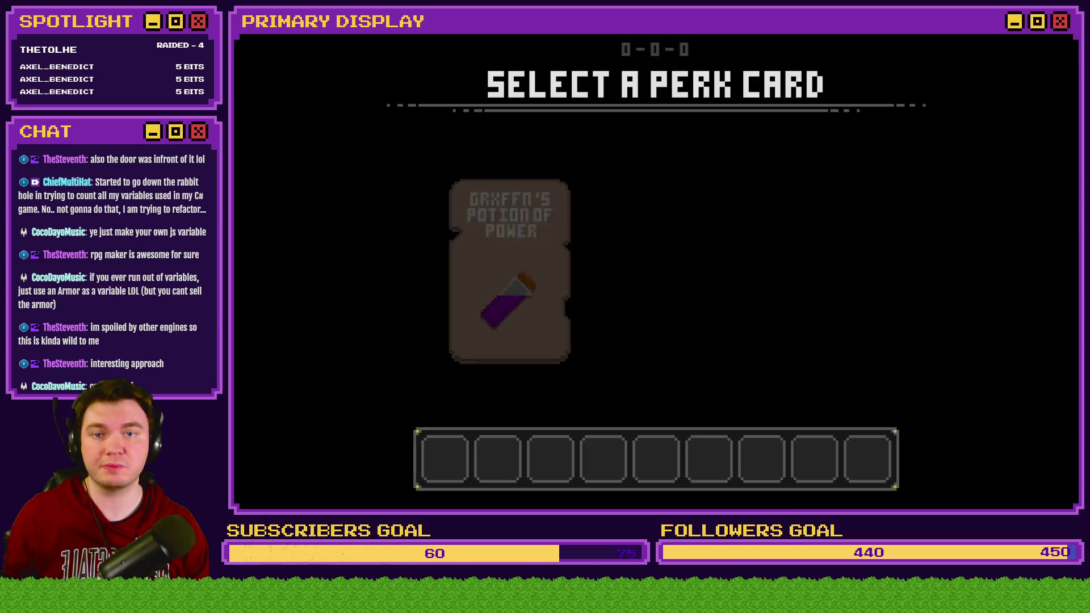
left_click(506, 240)
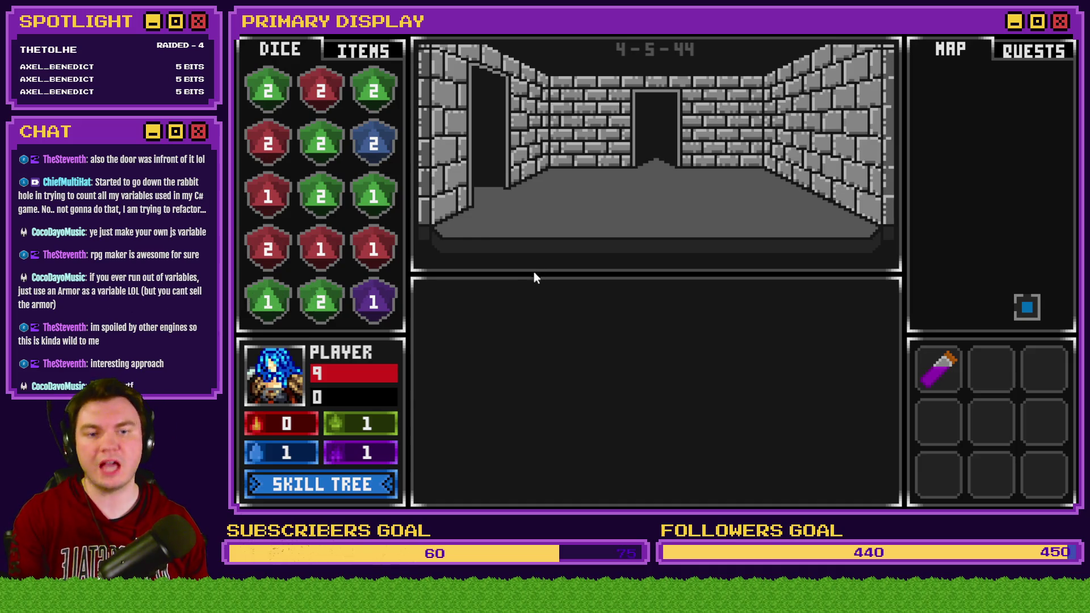
Step forward into room 4-4-44 to see the pedestal, then close the playtest
key("Up")
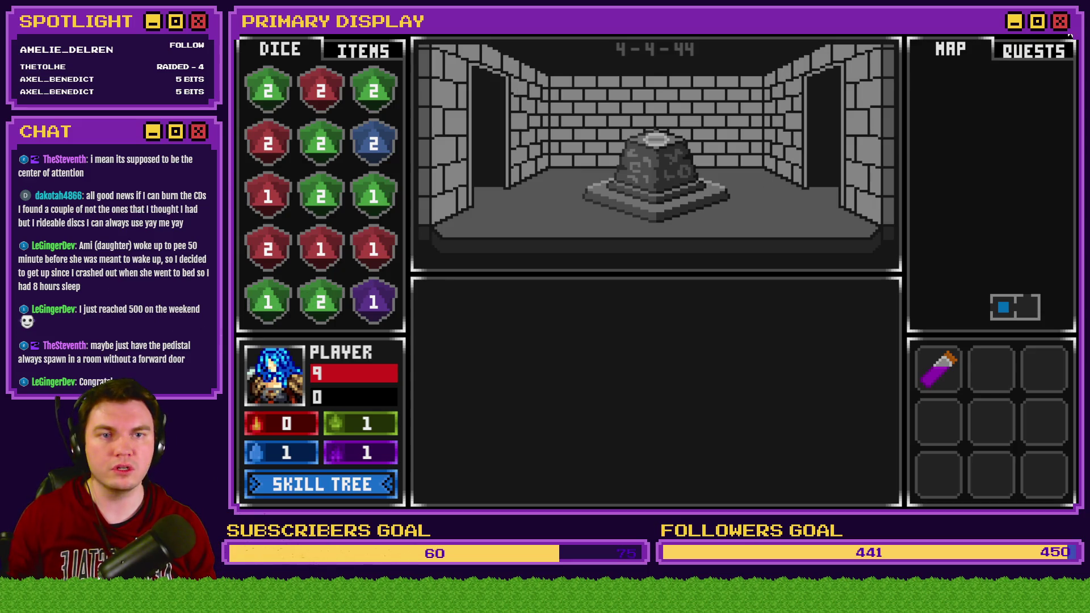
key("alt+F4")
Reopen the Database, check RTG(Spawn), then select common event 0009 Spawn Monsters/Items/Traps
left_click(629, 58)
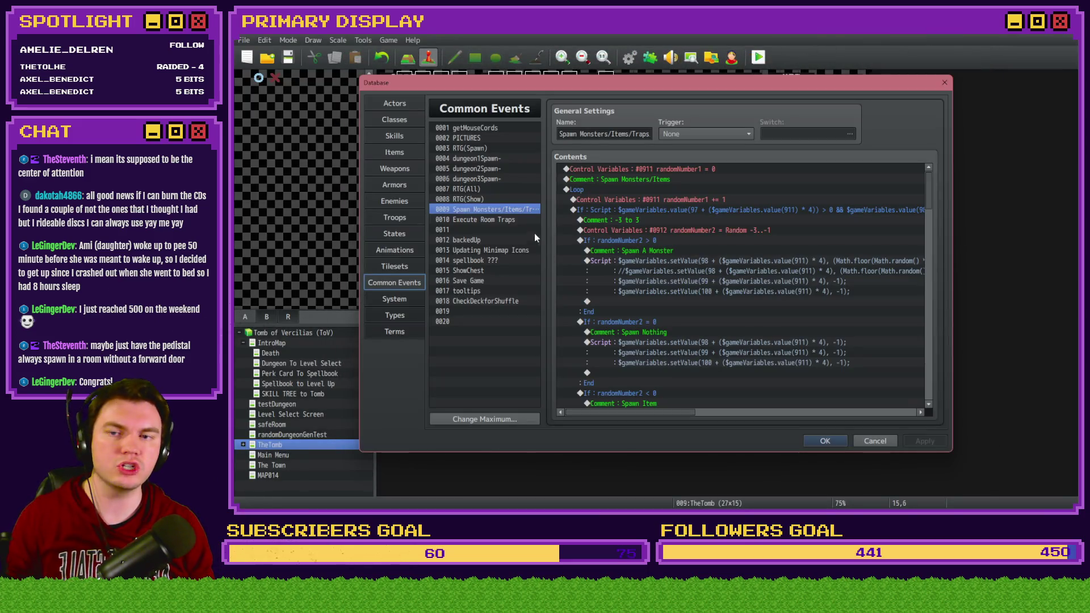
left_click(480, 149)
left_click_drag(931, 185, 931, 374)
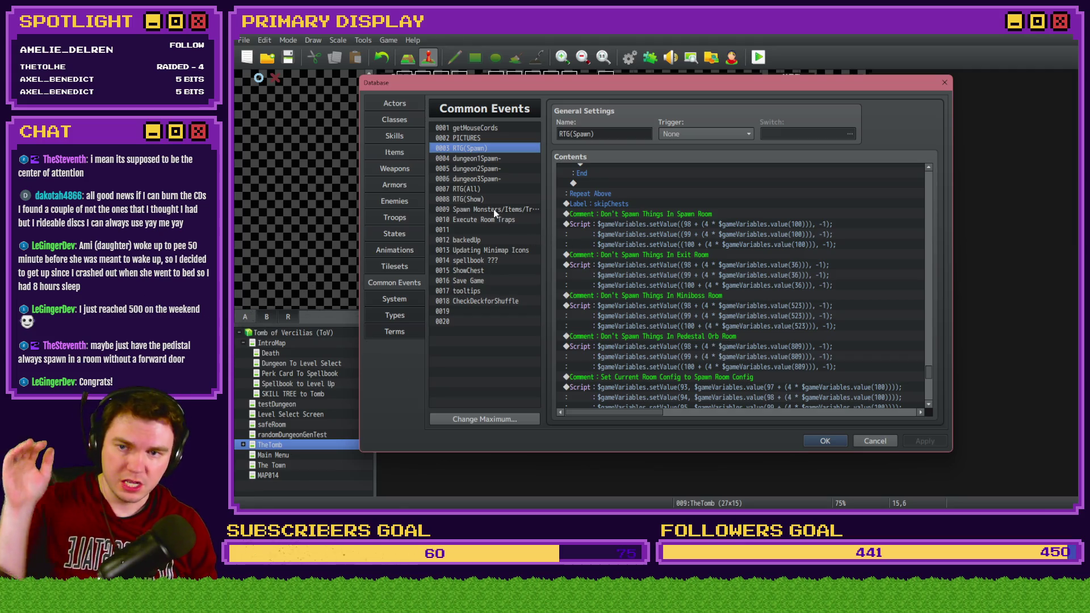
left_click(493, 209)
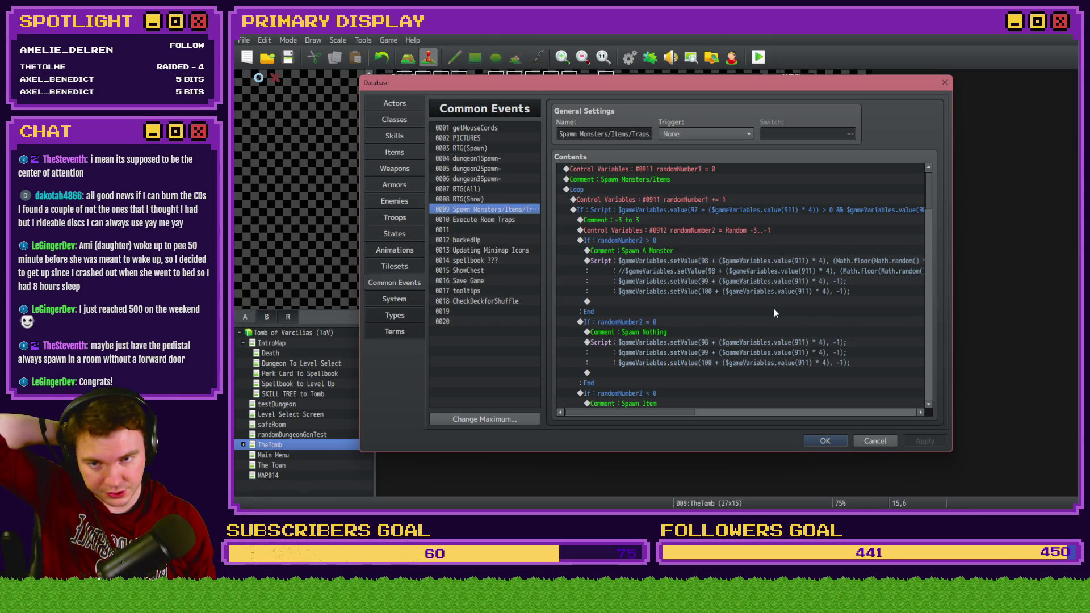
Delete the Pedestal Orb decor comment and script from Spawn Monsters/Items/Traps
scroll(773, 308, "down", 10)
scroll(772, 299, "down", 10)
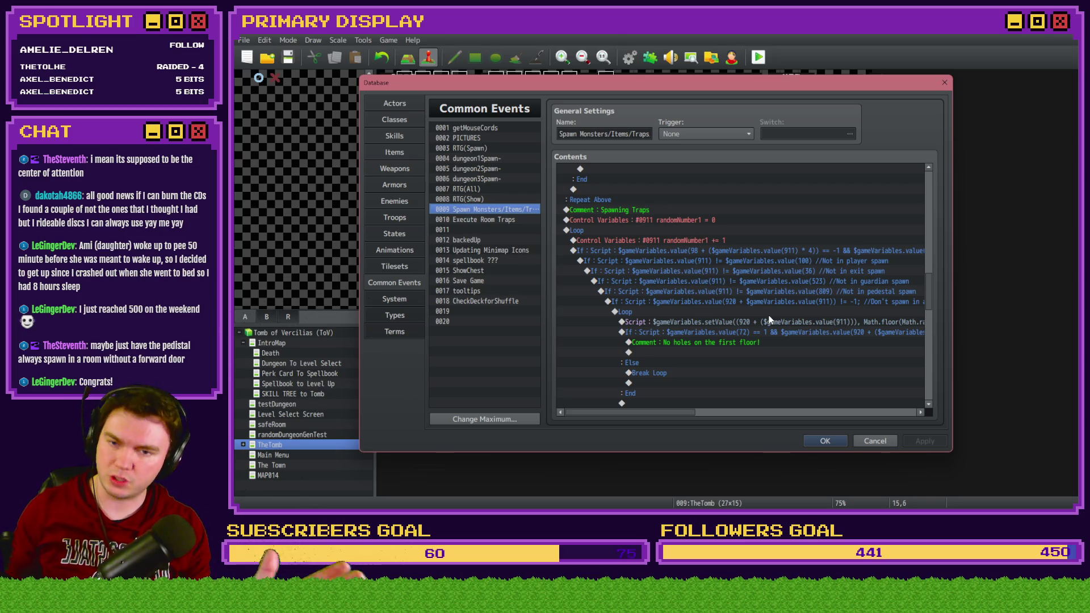
scroll(769, 320, "down", 7)
scroll(767, 348, "down", 8)
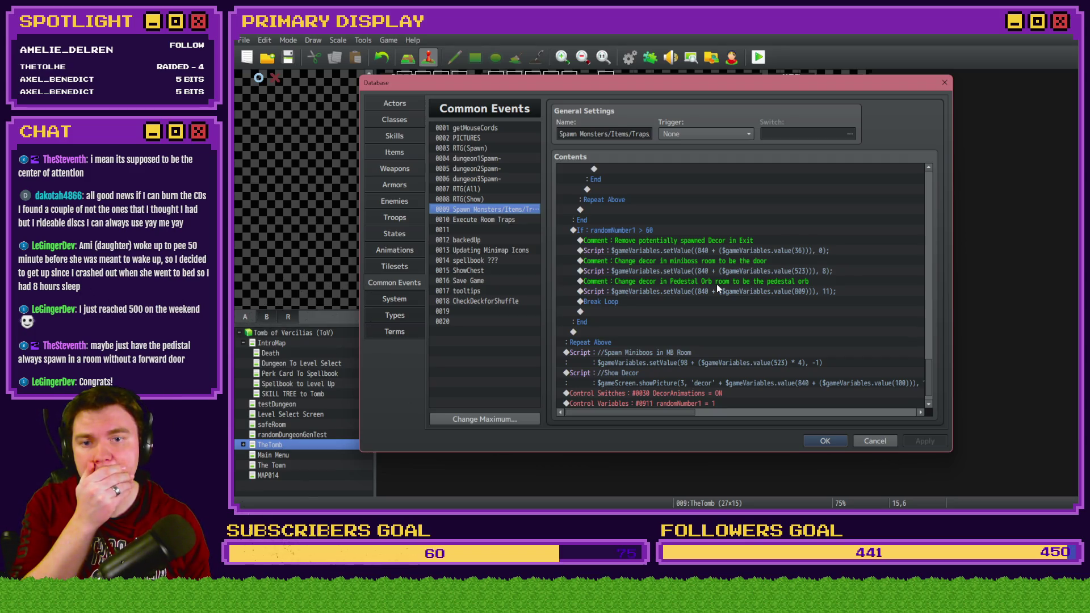
left_click(717, 283)
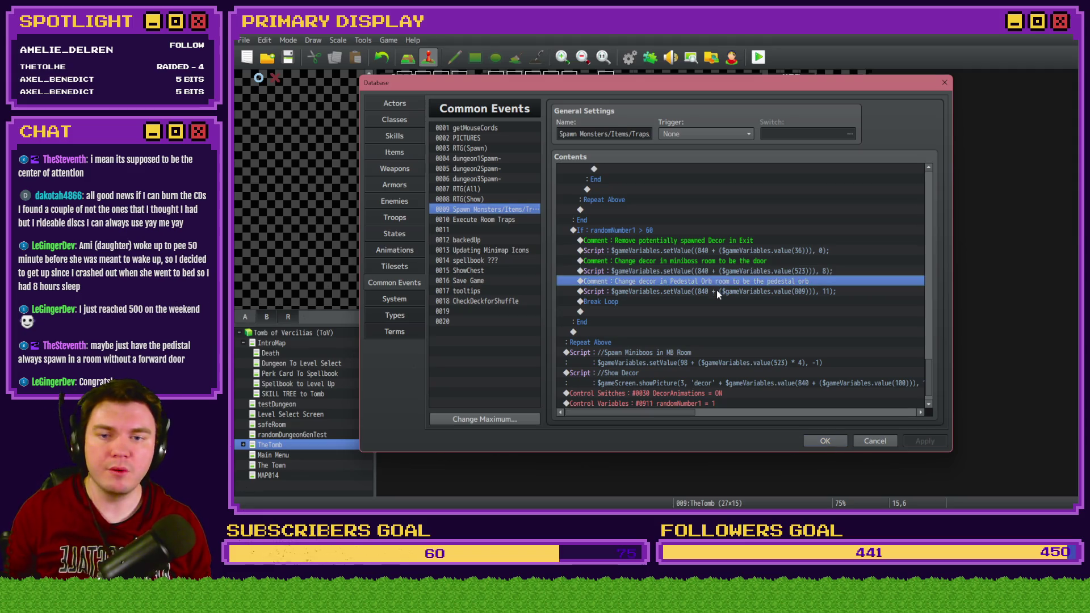
left_click(717, 290, "shift")
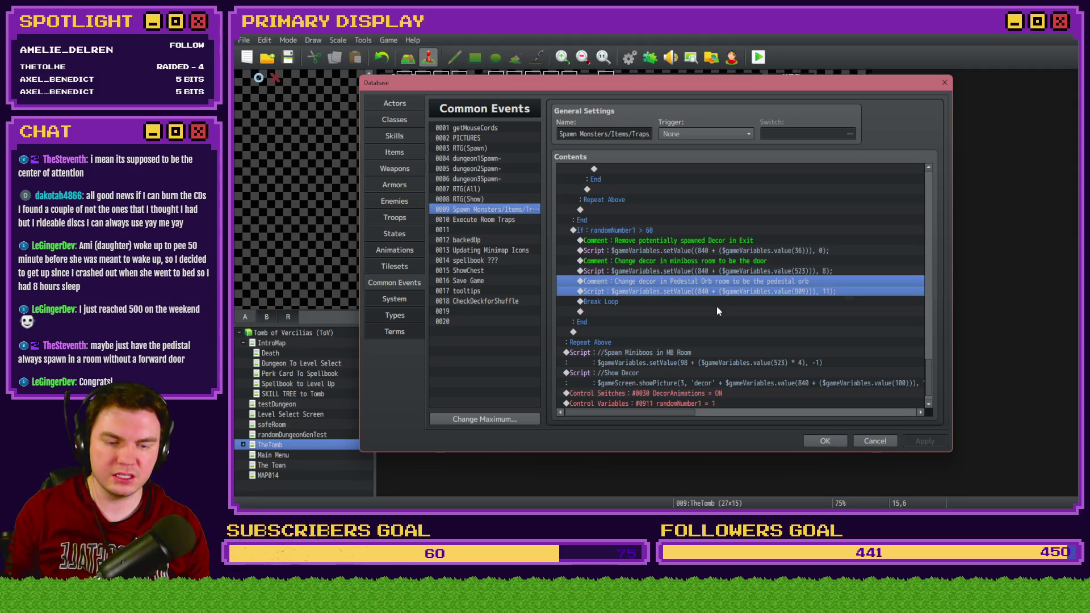
key("Delete")
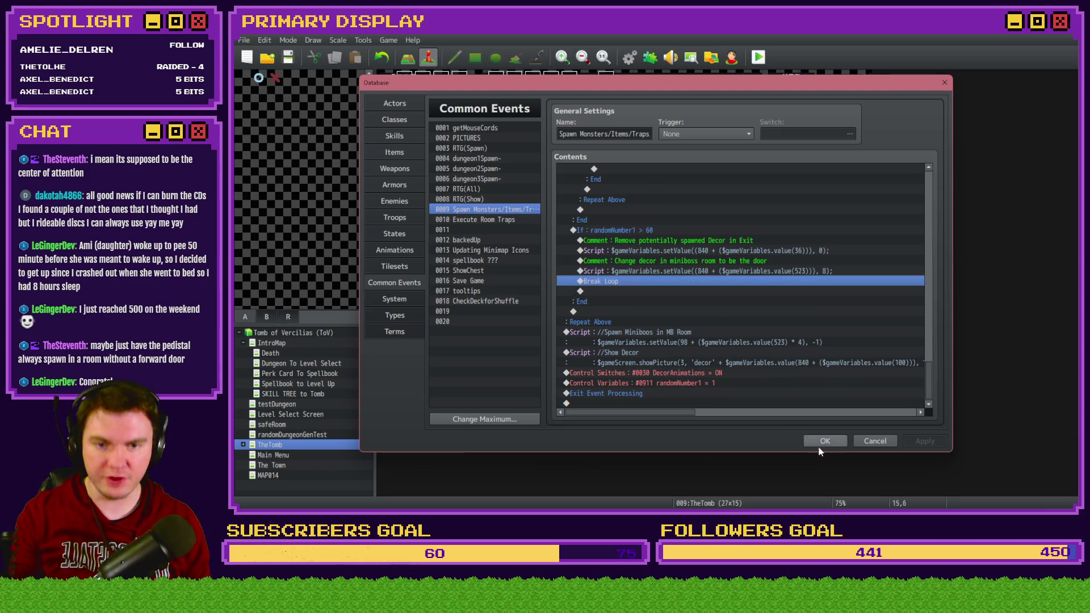
Save the Database and open the Int/Movement map event's editor
left_click(825, 441)
double_click(405, 81)
left_click(442, 131)
Inspect page 4's Show Decor script in the showQuestsMenu block, then close the editor and playtest
left_click(460, 131)
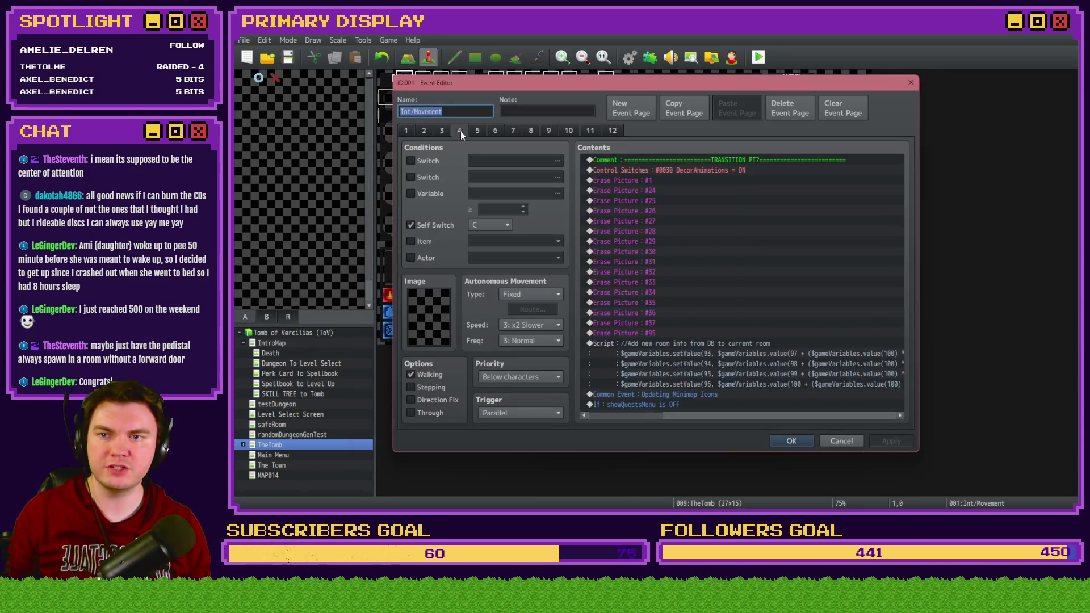
scroll(663, 220, "down", 6)
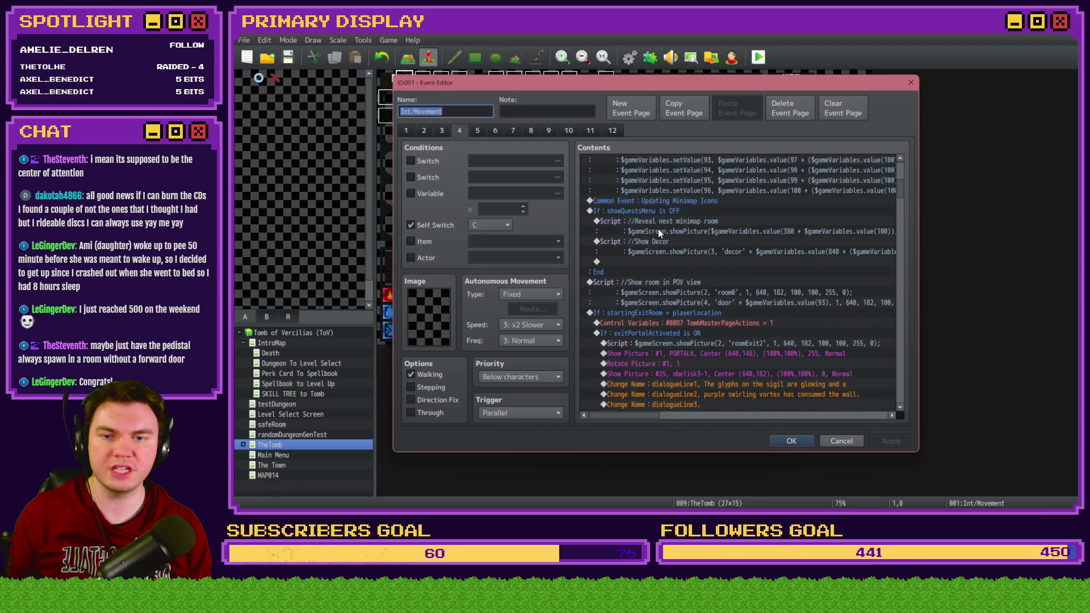
left_click(667, 241)
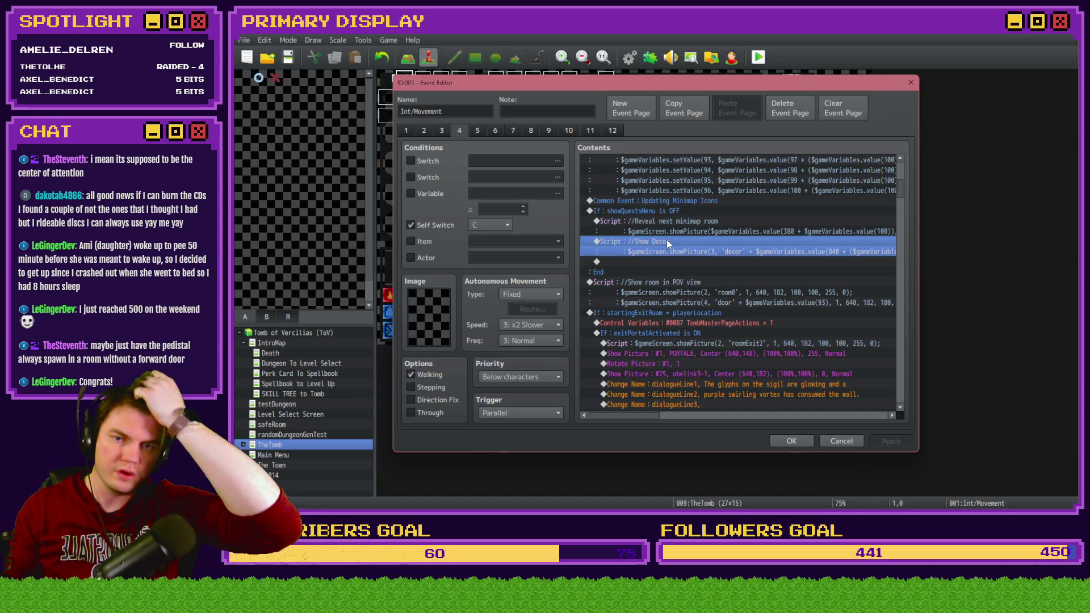
mouse_move(667, 240)
left_mouse_down()
mouse_move(672, 226)
mouse_move(686, 241)
left_mouse_up()
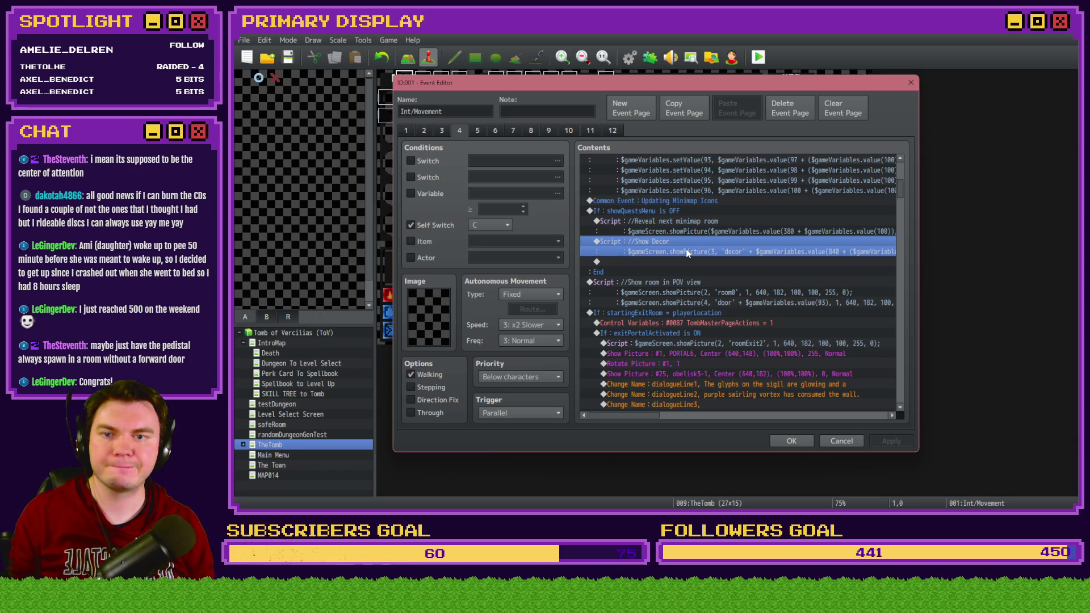
left_click_drag(682, 245, 688, 212)
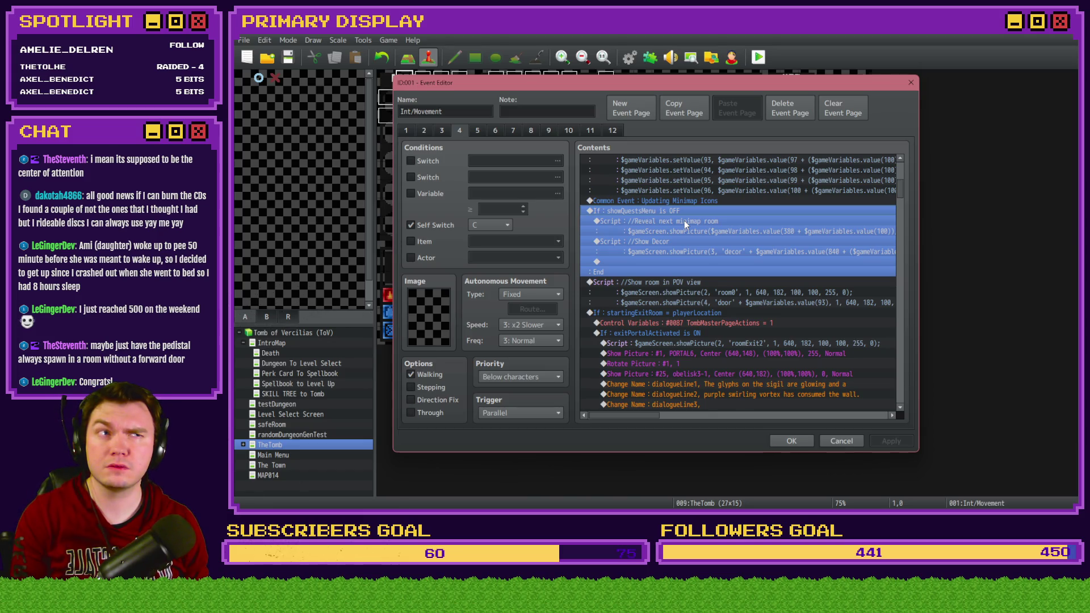
left_click(688, 242)
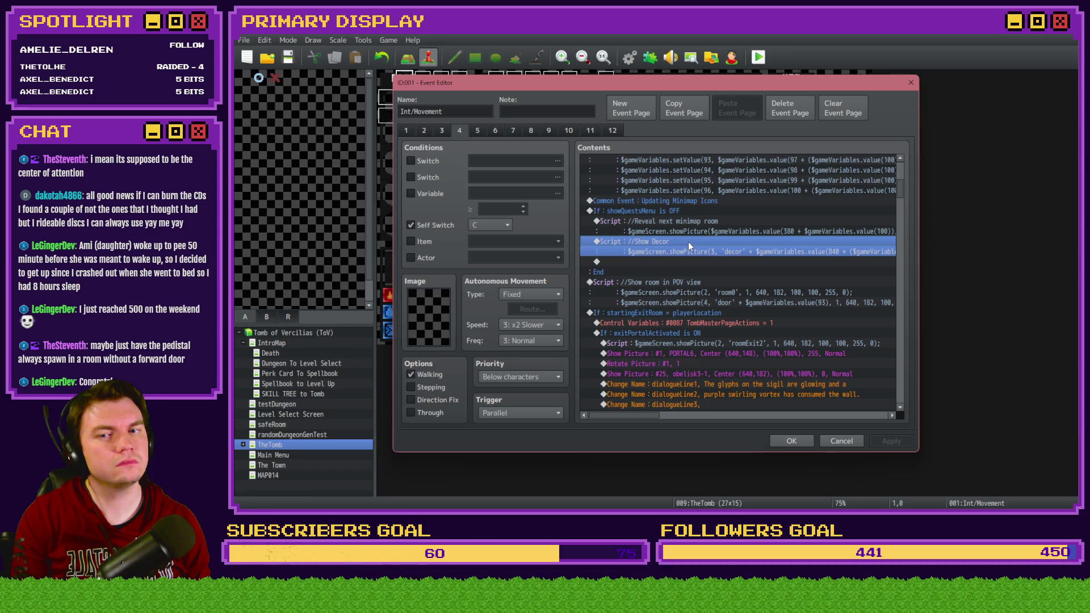
left_click(791, 441)
left_click(758, 62)
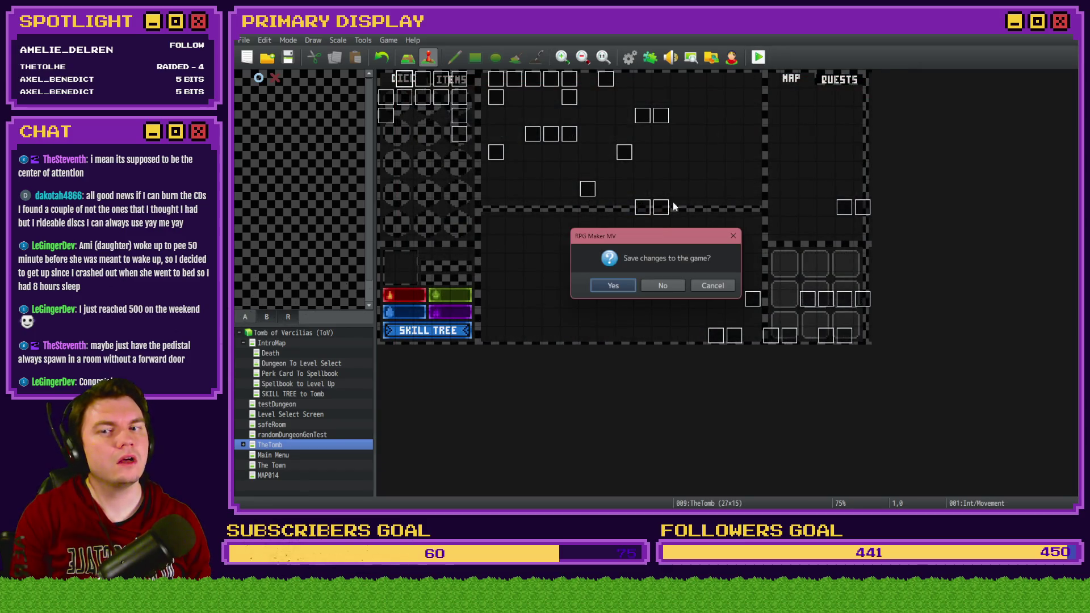
Save the project, choose the daggers perk card in the playtest, check quests, then close the game
left_click(625, 288)
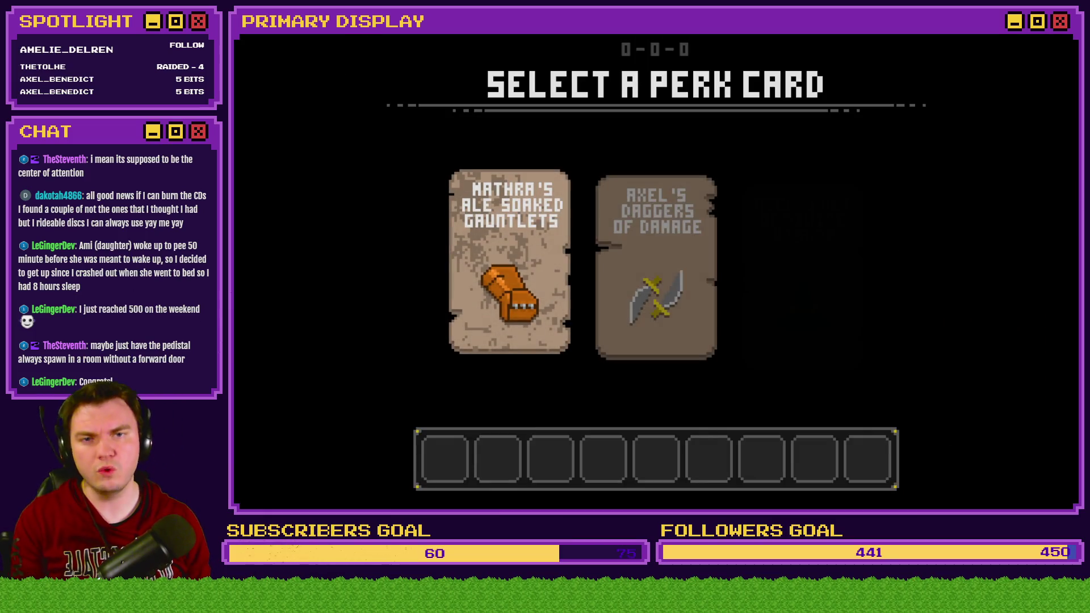
mouse_move(487, 271)
left_click(642, 251)
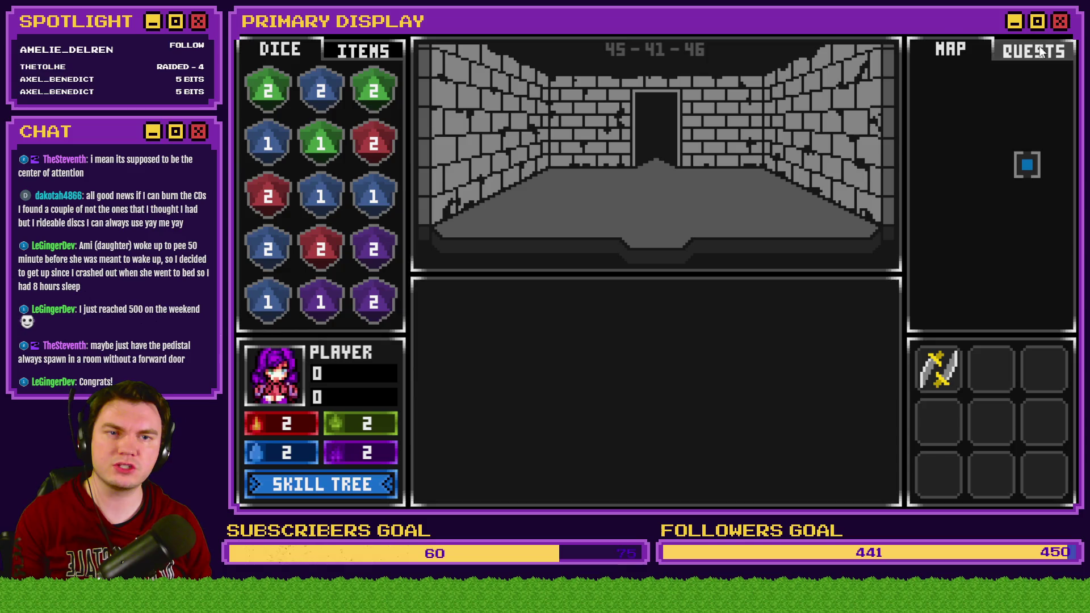
left_click(1037, 51)
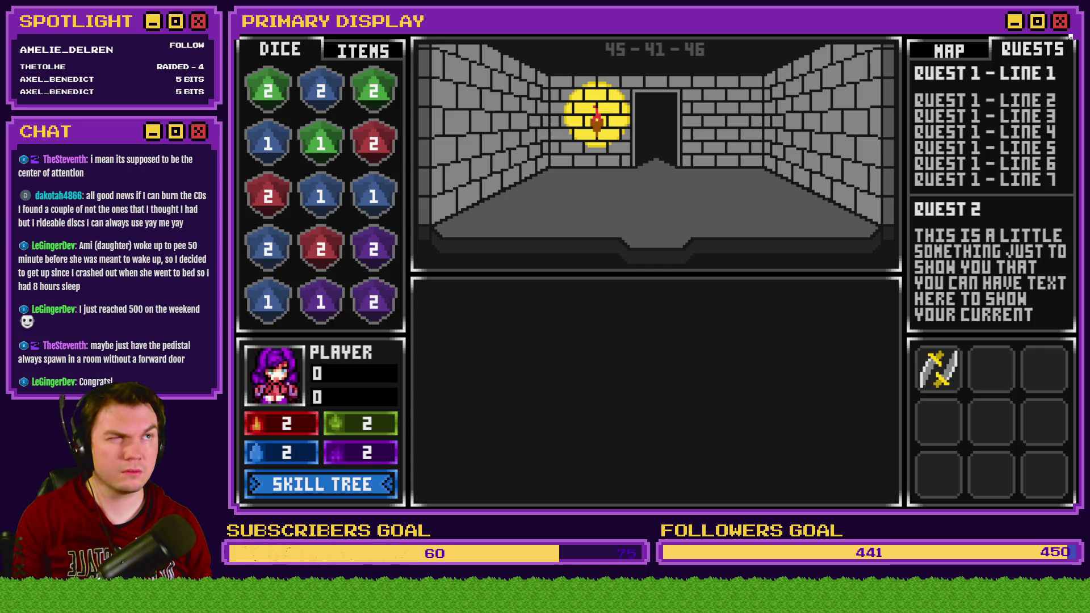
left_click(1070, 36)
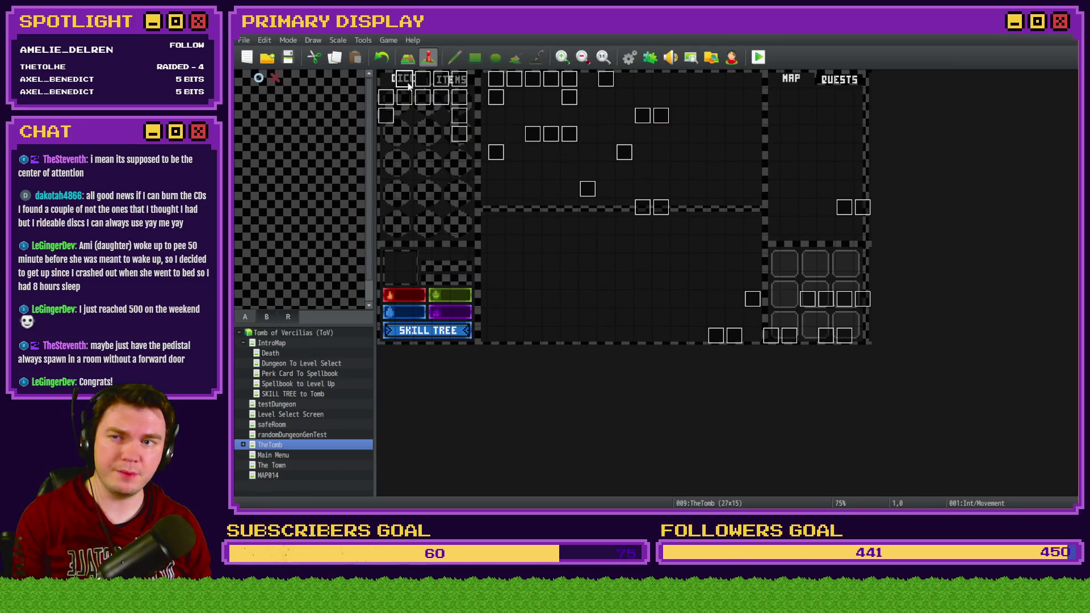
Move page 4's Show Decor script below the showQuestsMenu block's End, then start a saved playtest
double_click(406, 83)
left_click(460, 129)
scroll(632, 293, "down", 5)
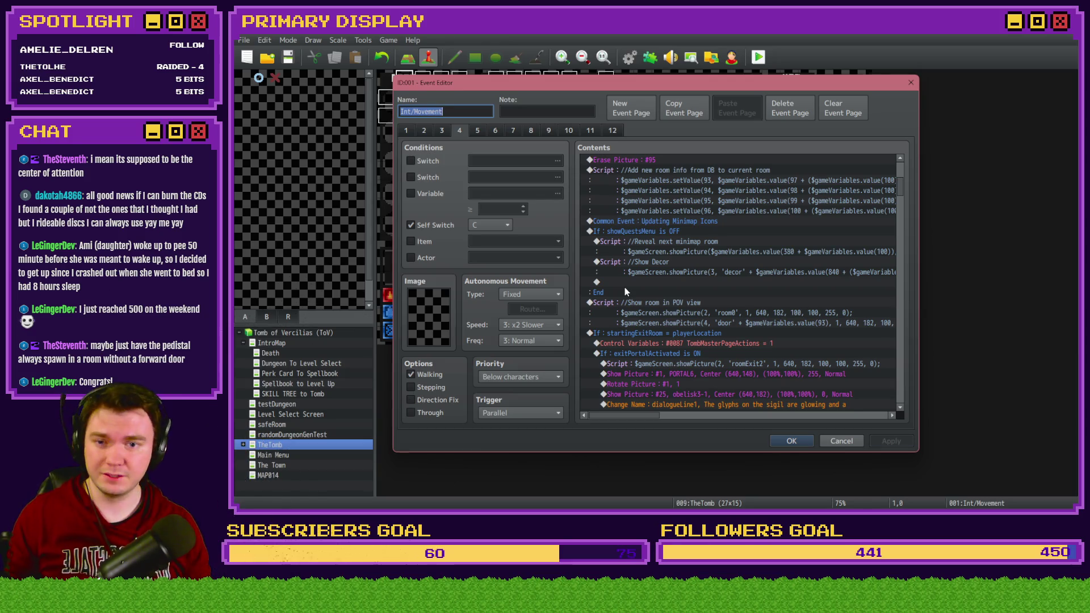
left_click(656, 263)
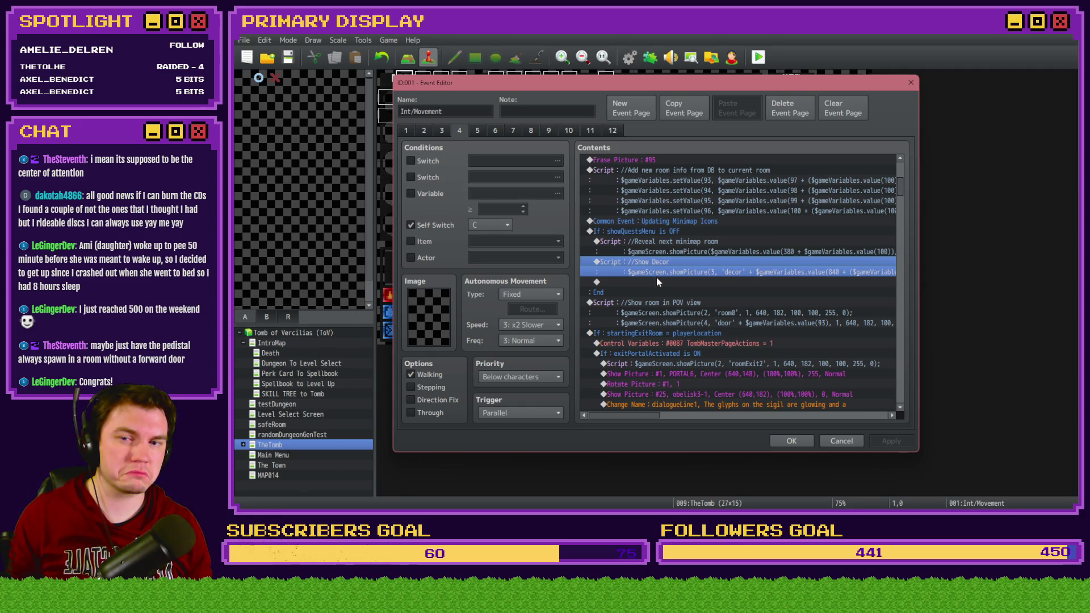
key("ctrl+x")
left_click(670, 292)
key("ctrl+v")
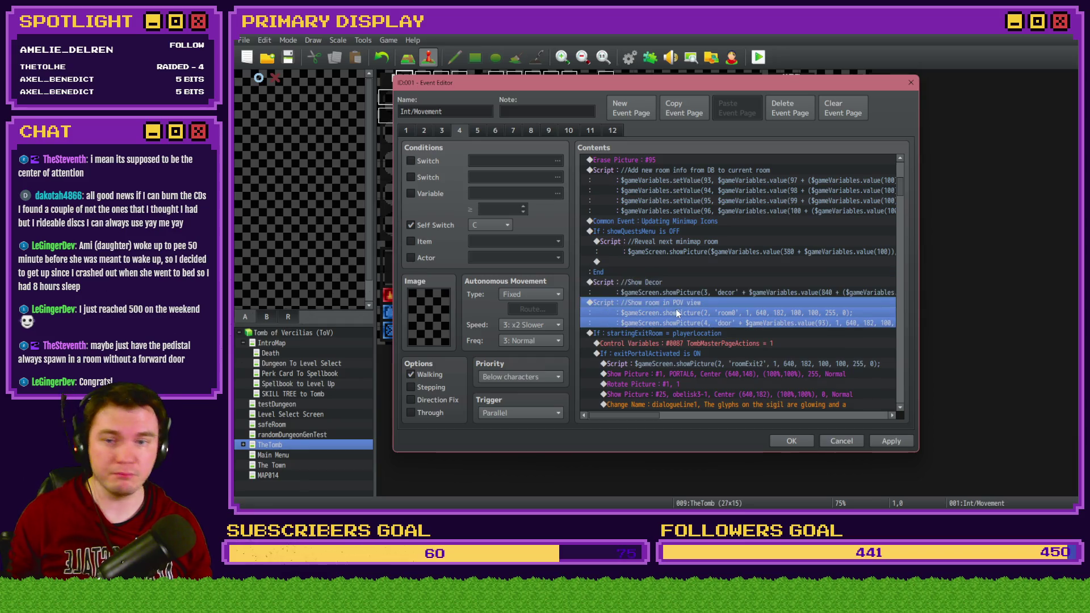
left_click(773, 440)
left_click(760, 59)
left_click(620, 288)
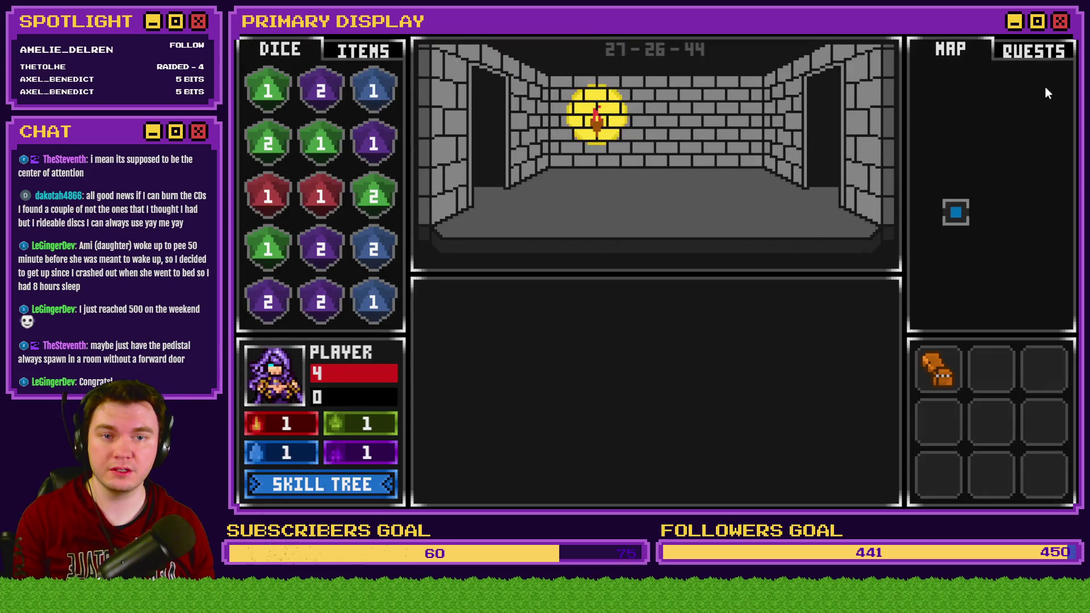
With the quest list showing, walk back and forth through the dungeon rooms to the mossy rooms
left_click(1041, 51)
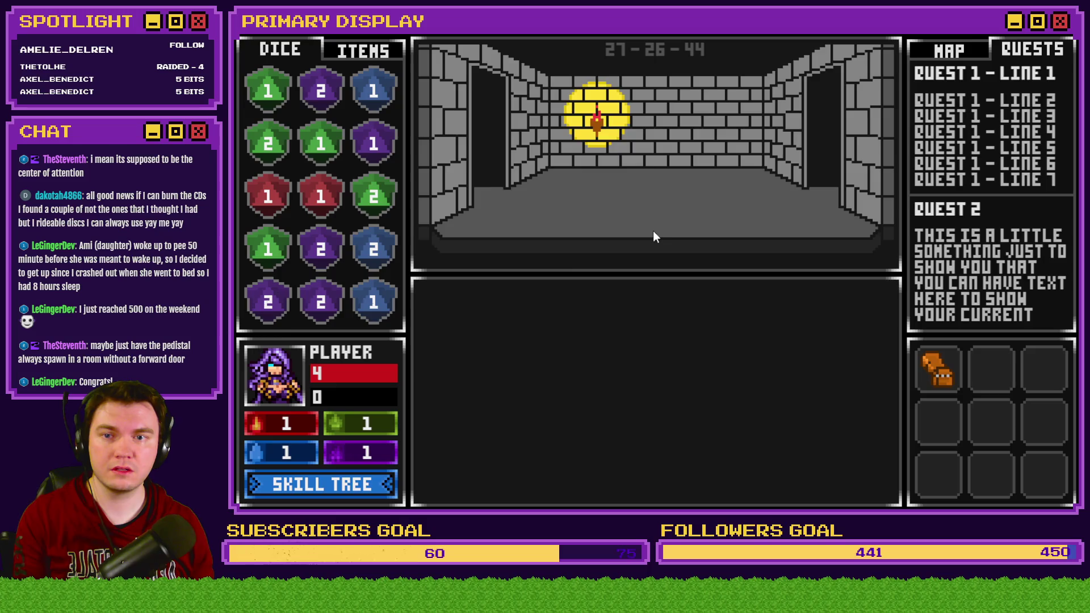
key("w")
key("s")
key("s")
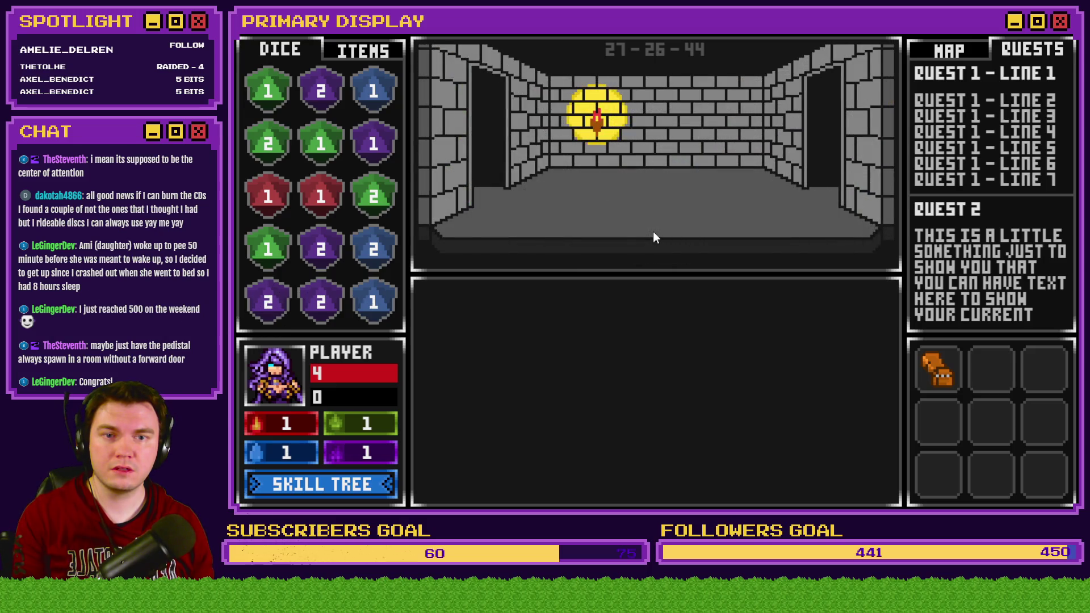
key("w")
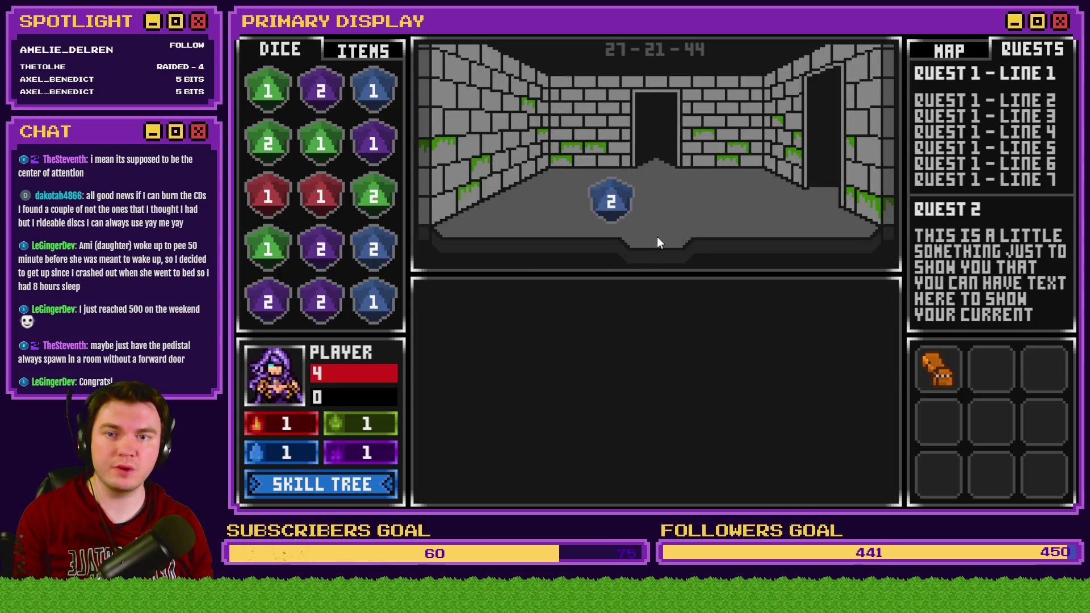
key("w")
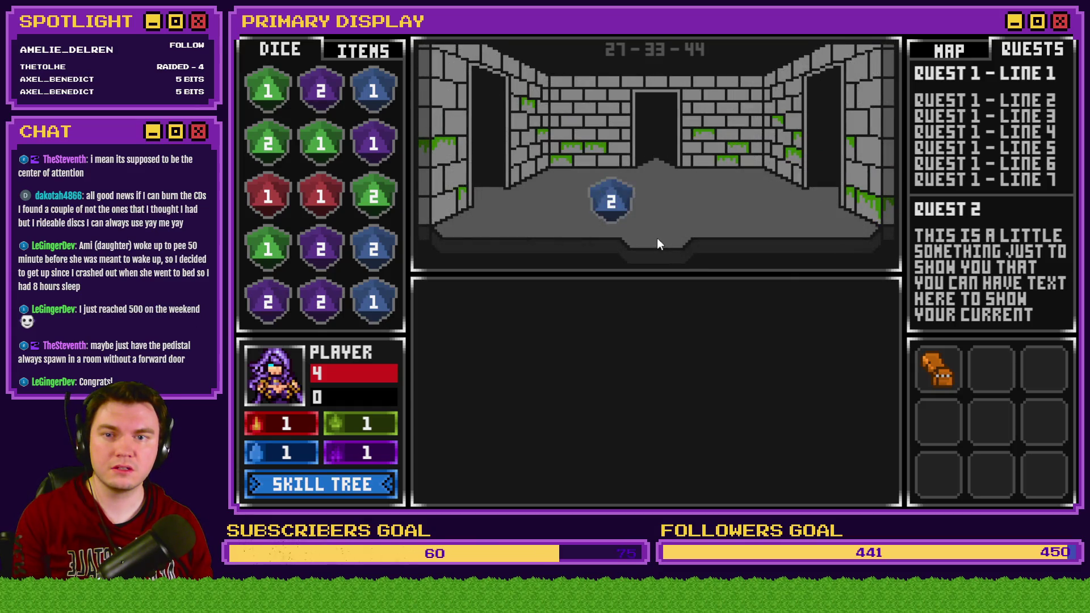
key("w")
key("s")
key("s")
key("w")
key("s")
key("s")
key("w")
key("s")
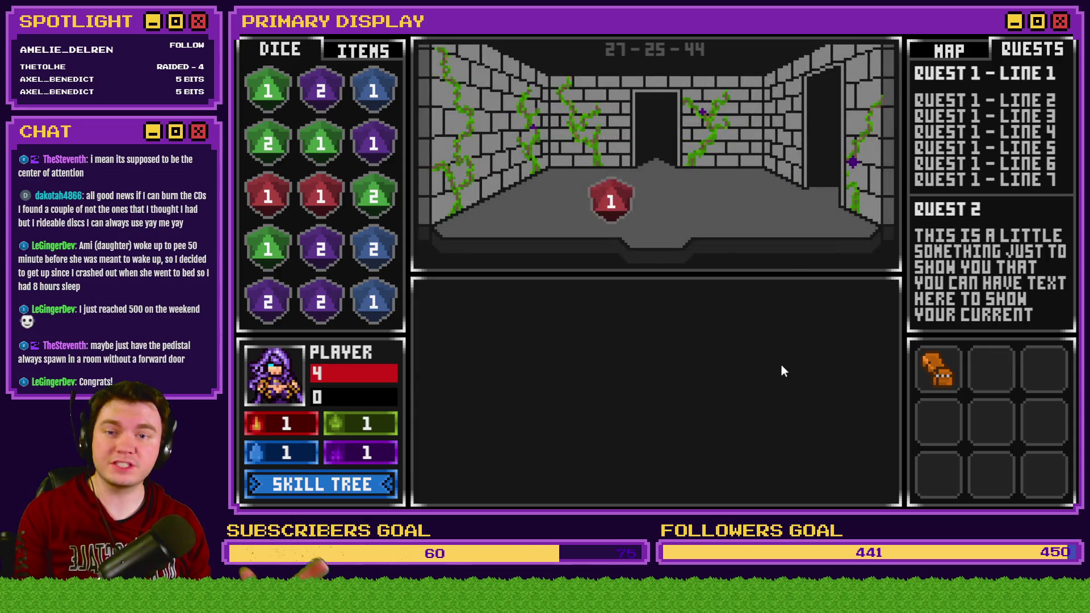
key("s")
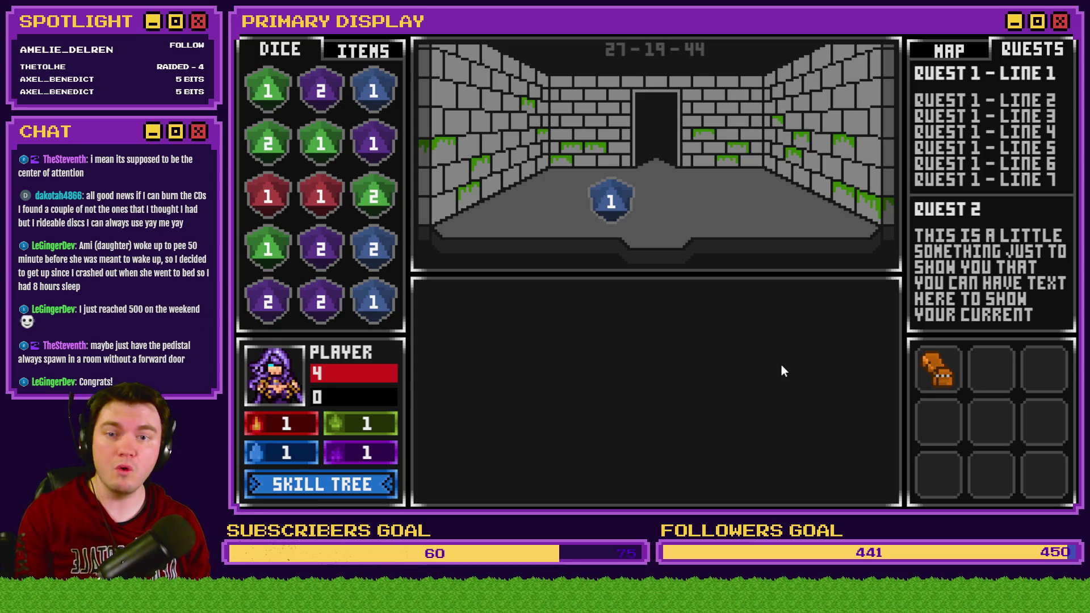
key("s")
key("s")
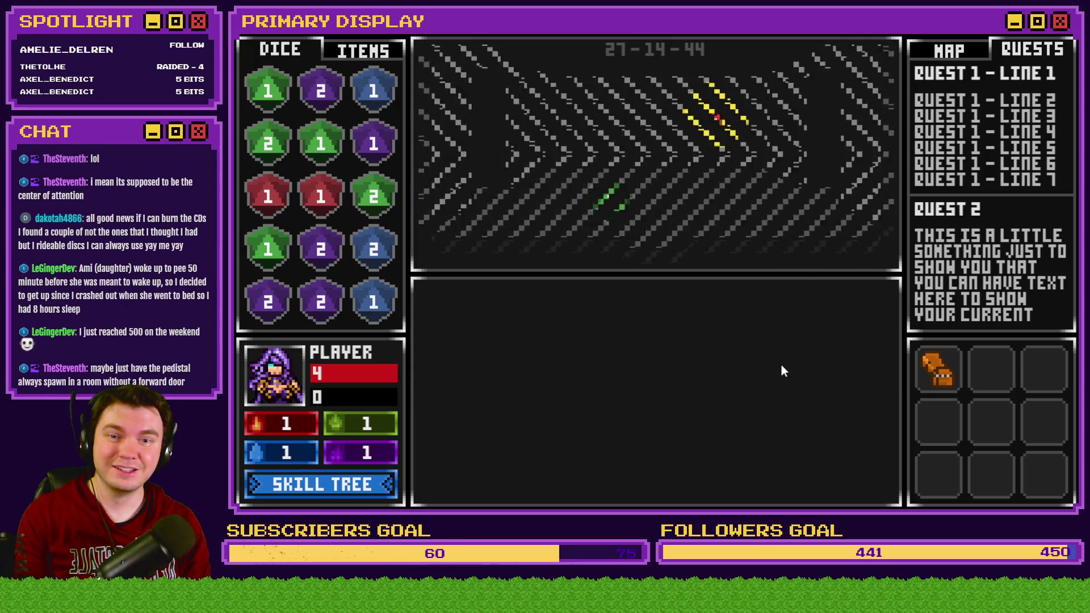
key("w")
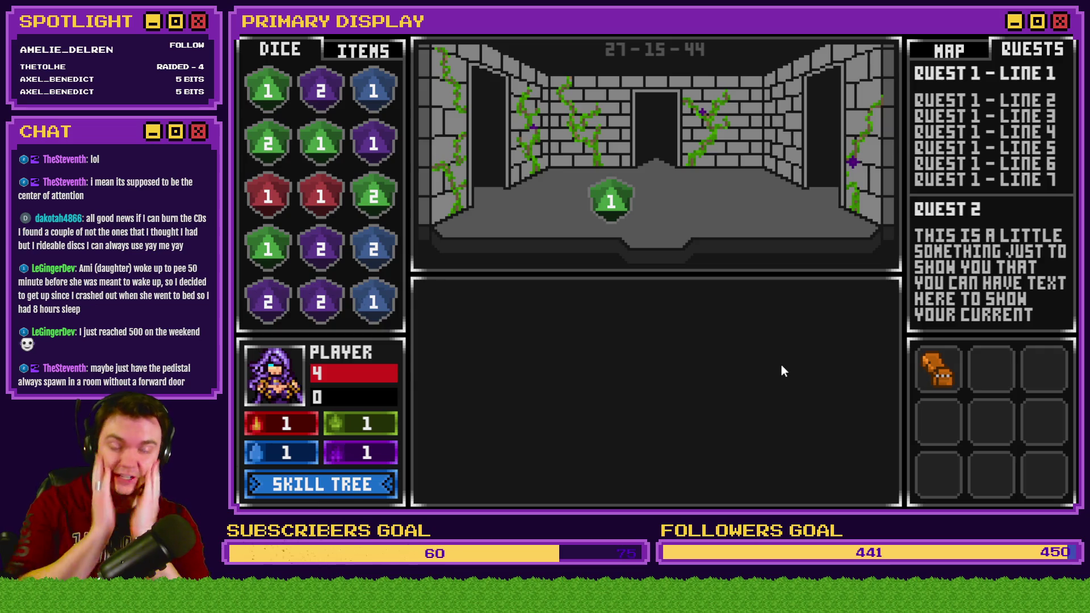
key("w")
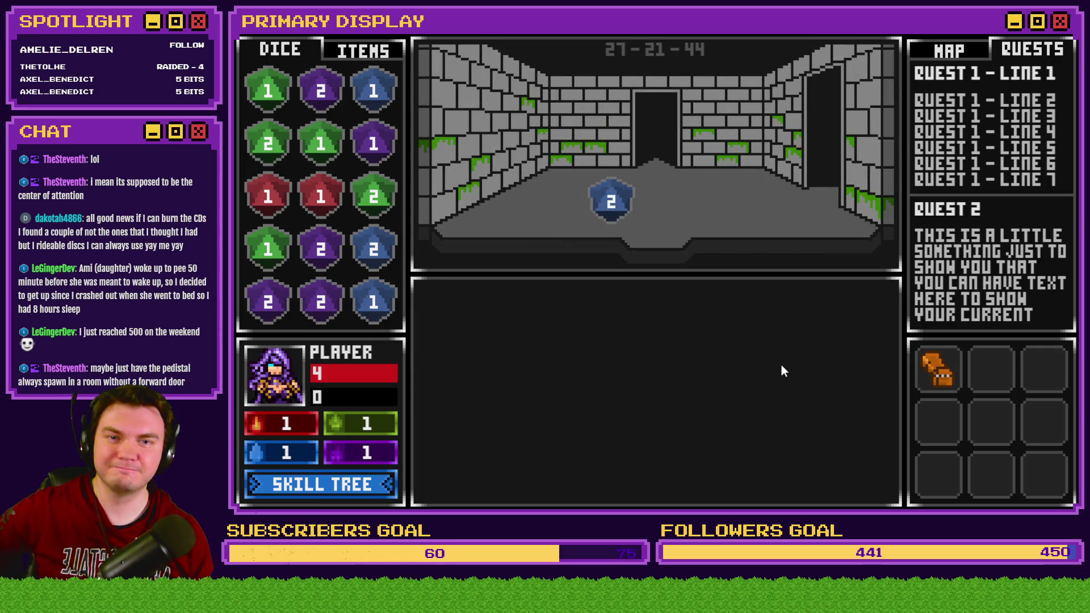
Follow the dungeon map north to the glyph room, then close the game and paste a second Show Decor script
left_click(957, 50)
key("w")
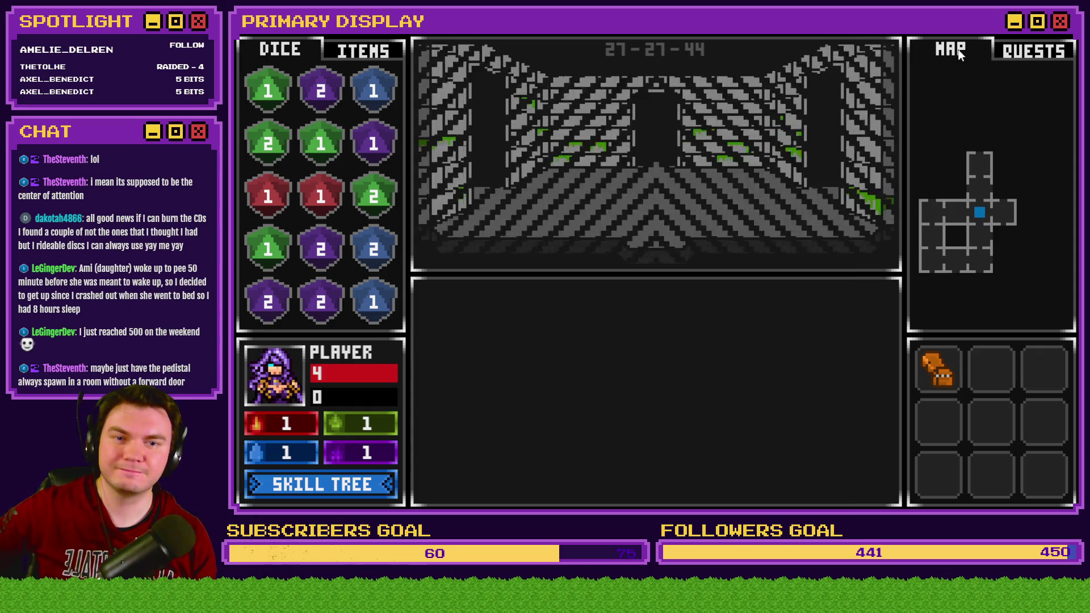
key("w")
key("w")
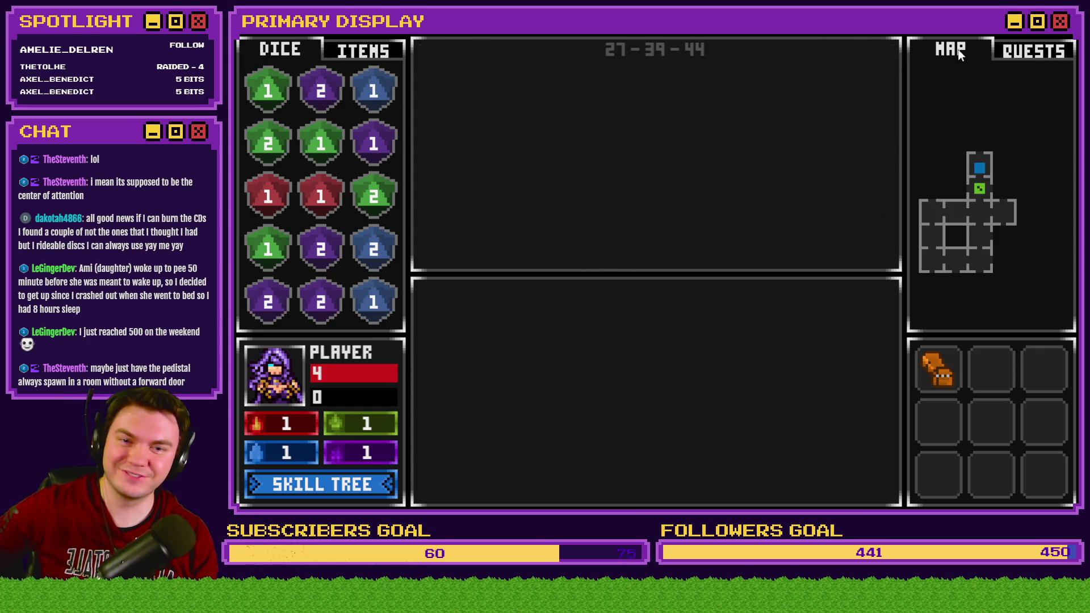
key("w")
key("w")
key("s")
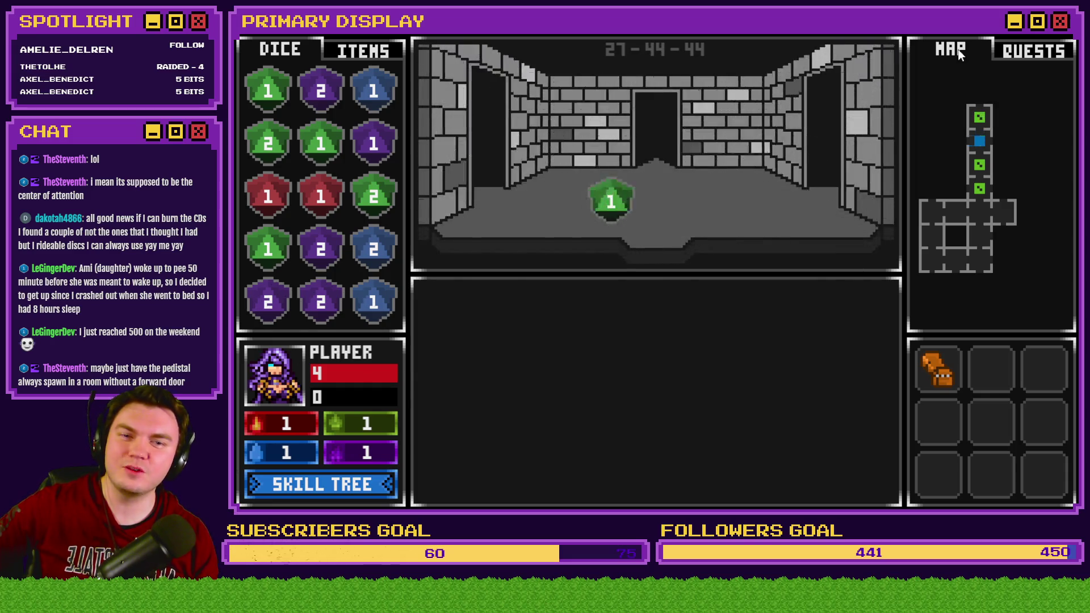
key("a")
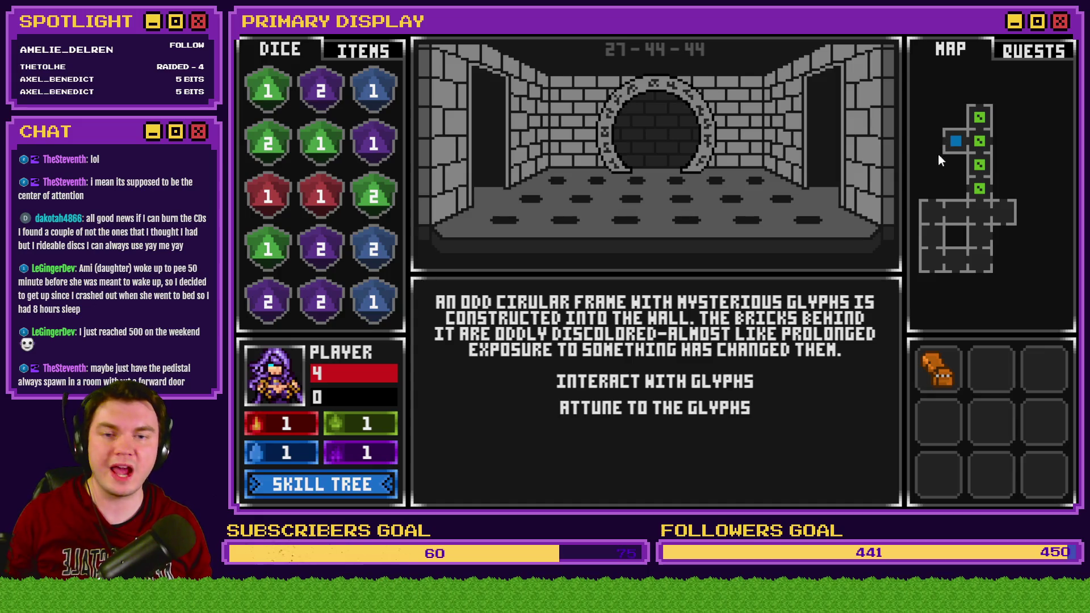
key("d")
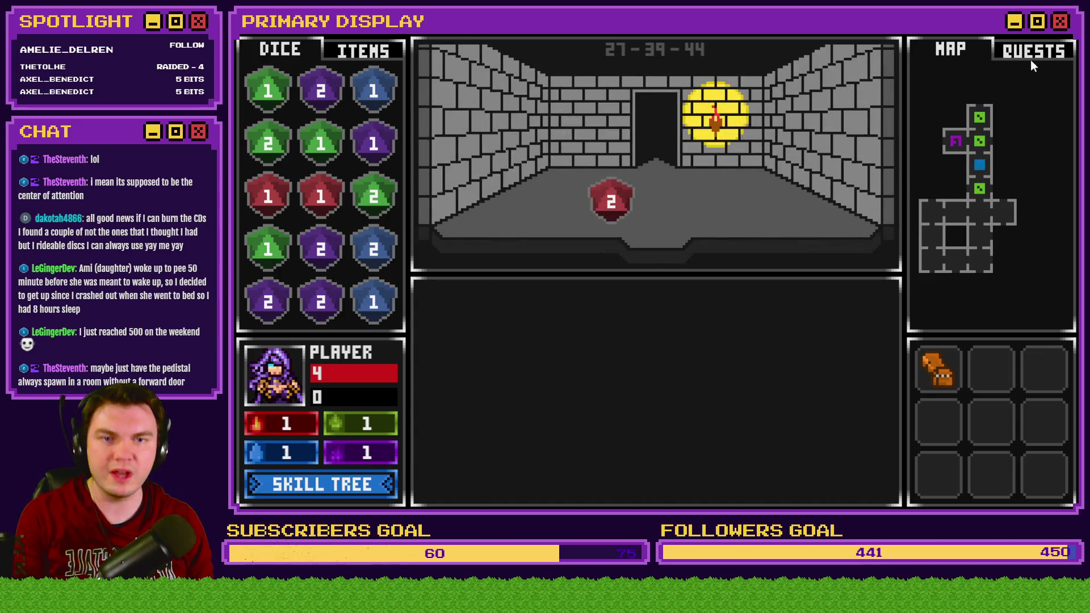
left_click(1030, 57)
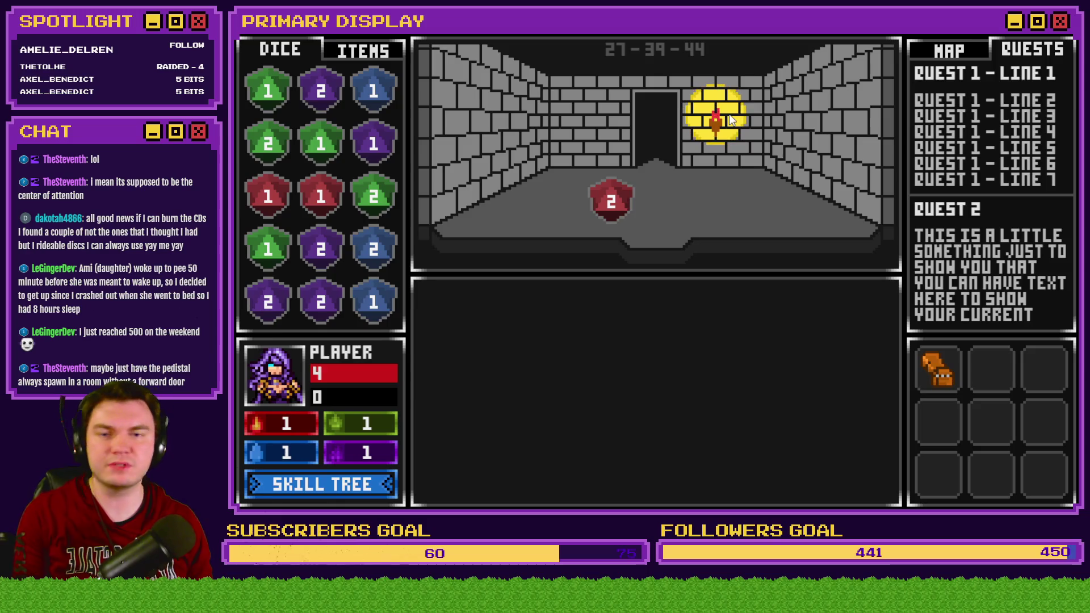
key("a")
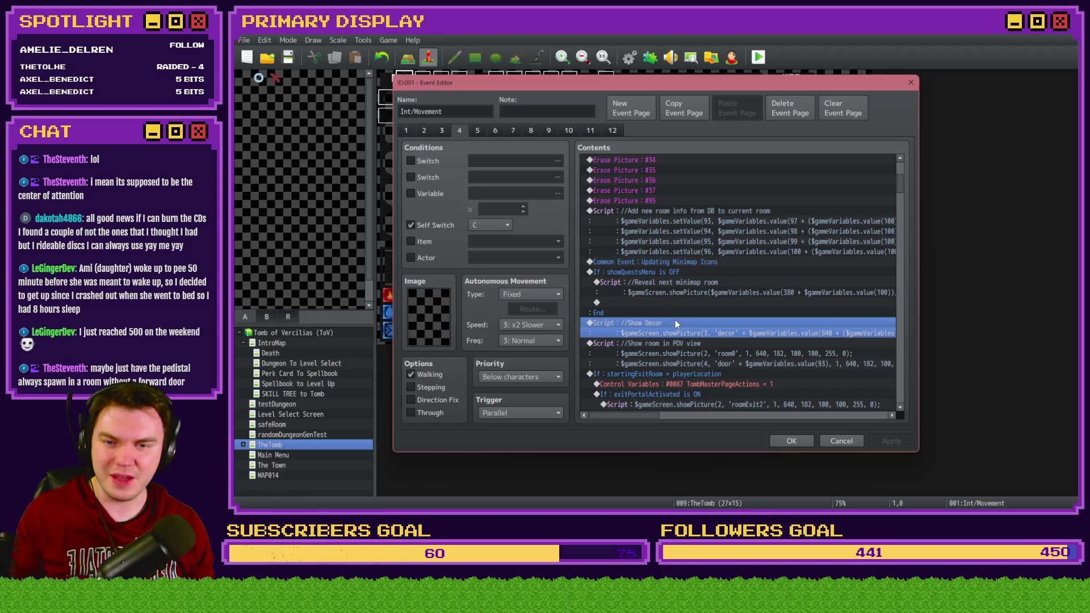
key("ctrl+v")
Change the copied script's comment from Decor to 'Pedestal & Orb', then bring up File Explorer
double_click(677, 321)
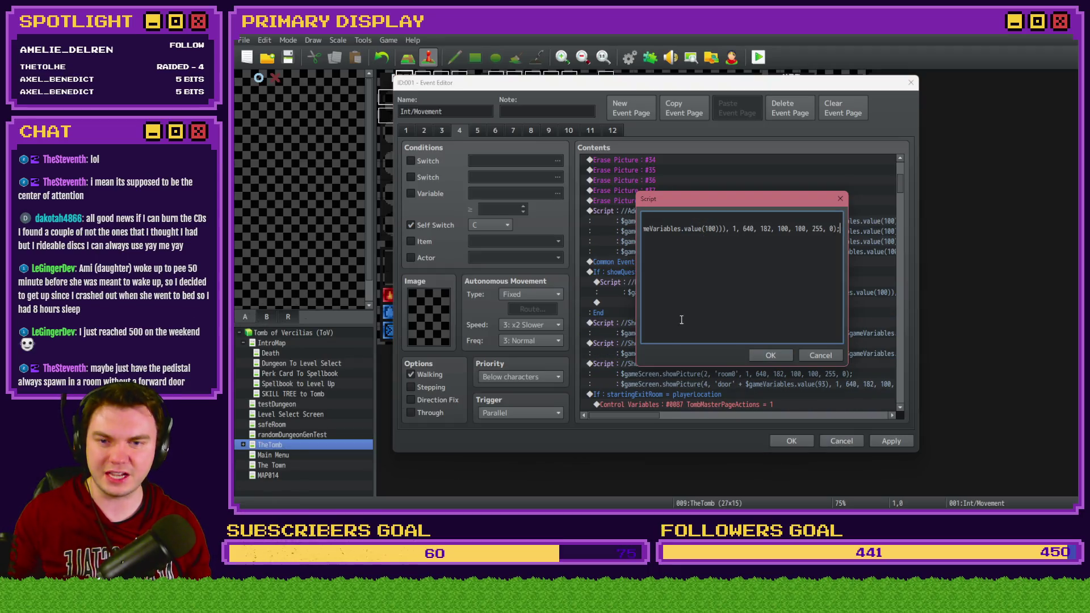
type("//Show Decor")
double_click(674, 218)
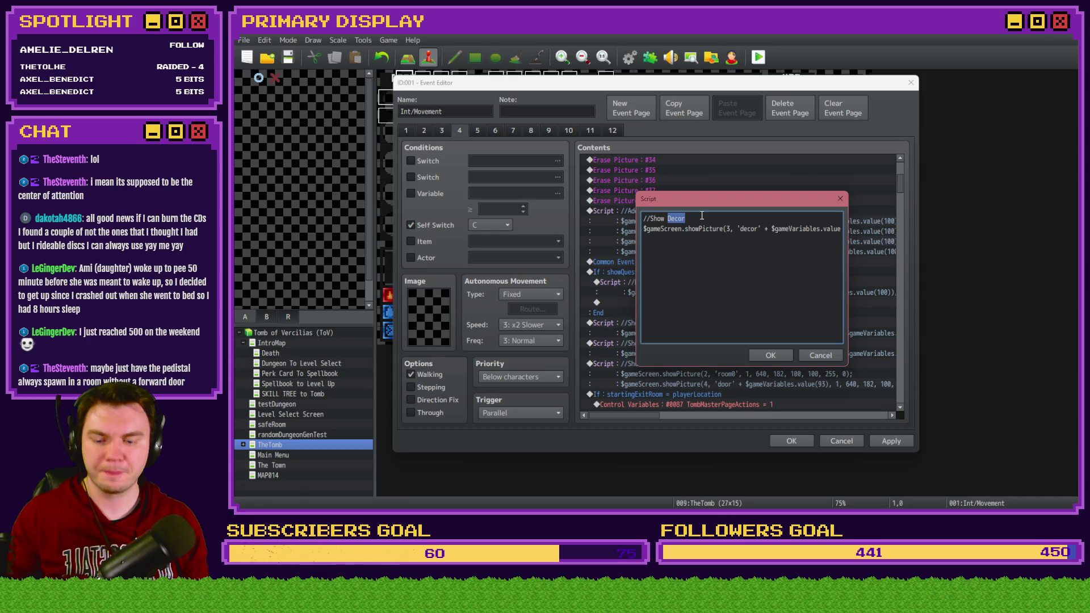
type("Pedestal ")
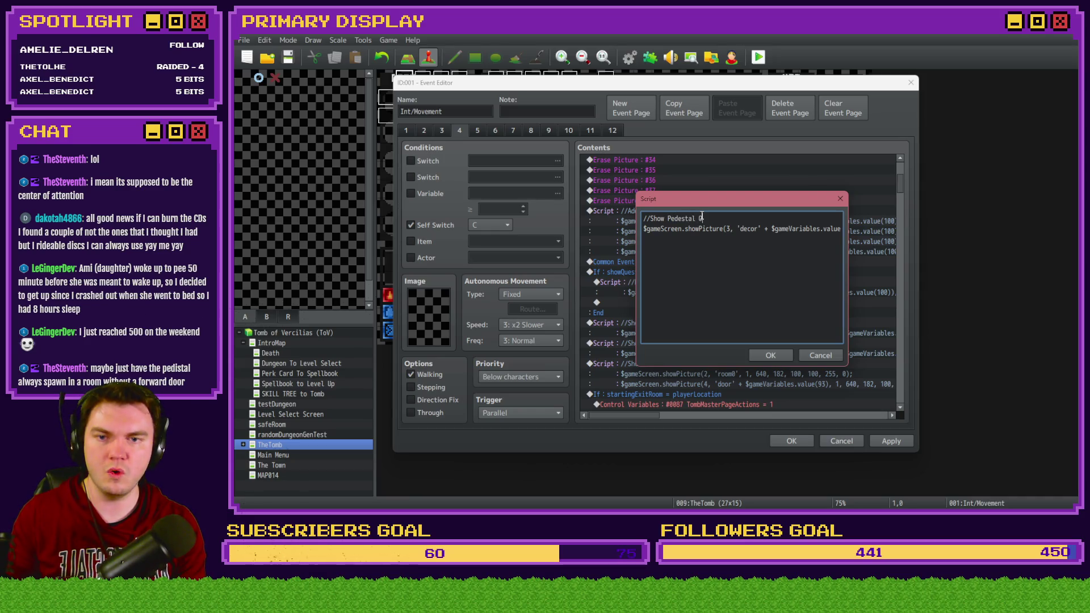
type("& Orb")
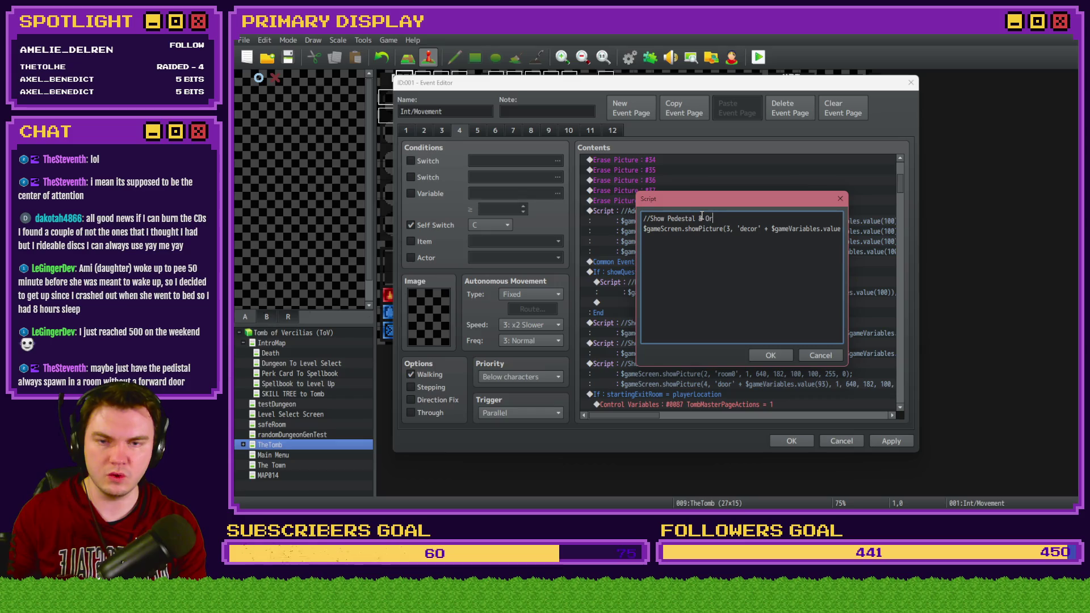
key("ctrl+Return")
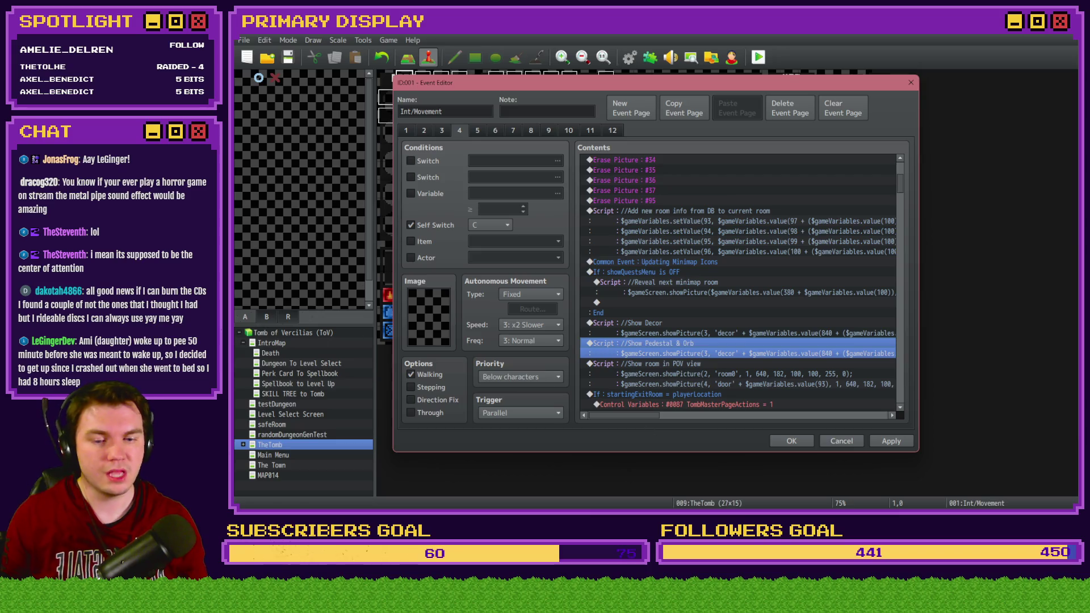
key("super+e")
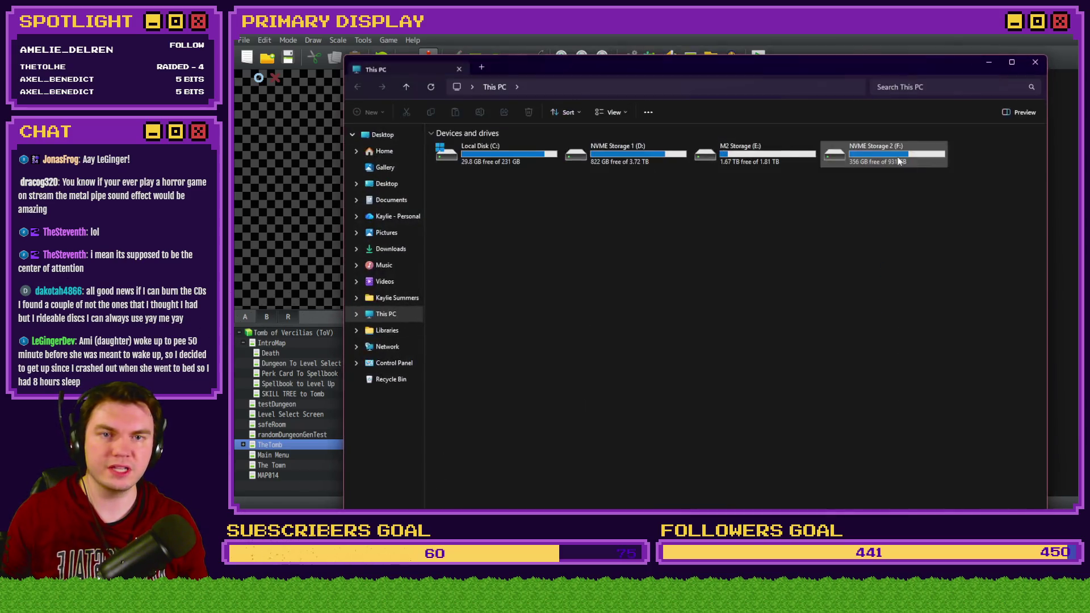
Drag the This PC File Explorer window off the streamed screen
left_click_drag(823, 72, 1078, 72)
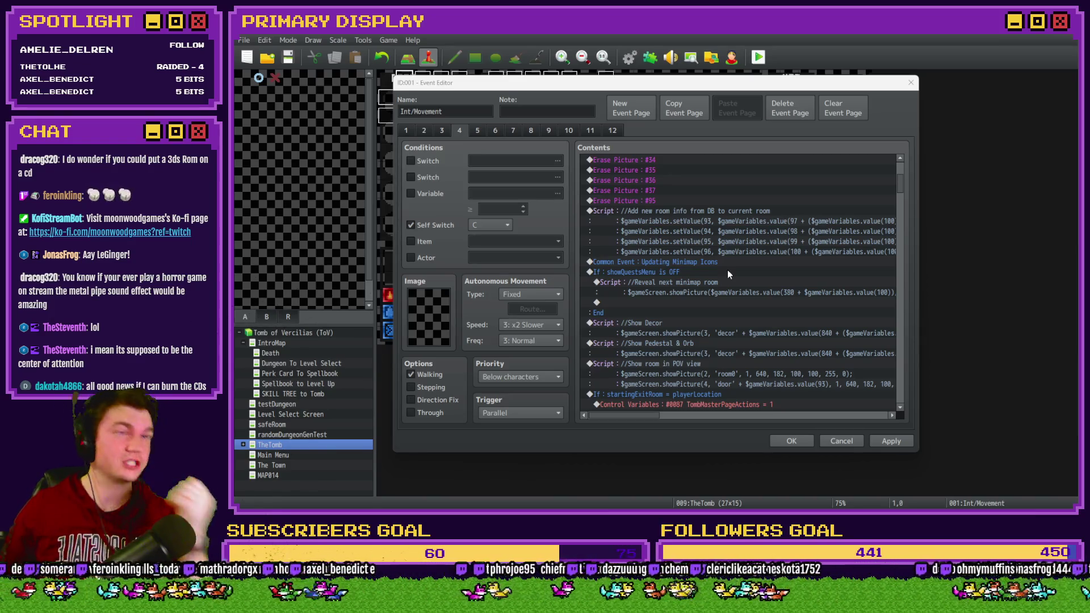
Open the Database's PICTURES common event and review the Monster and Decor/Traps/Exit Door (OLD) slot notes
left_click(792, 441)
left_click(629, 56)
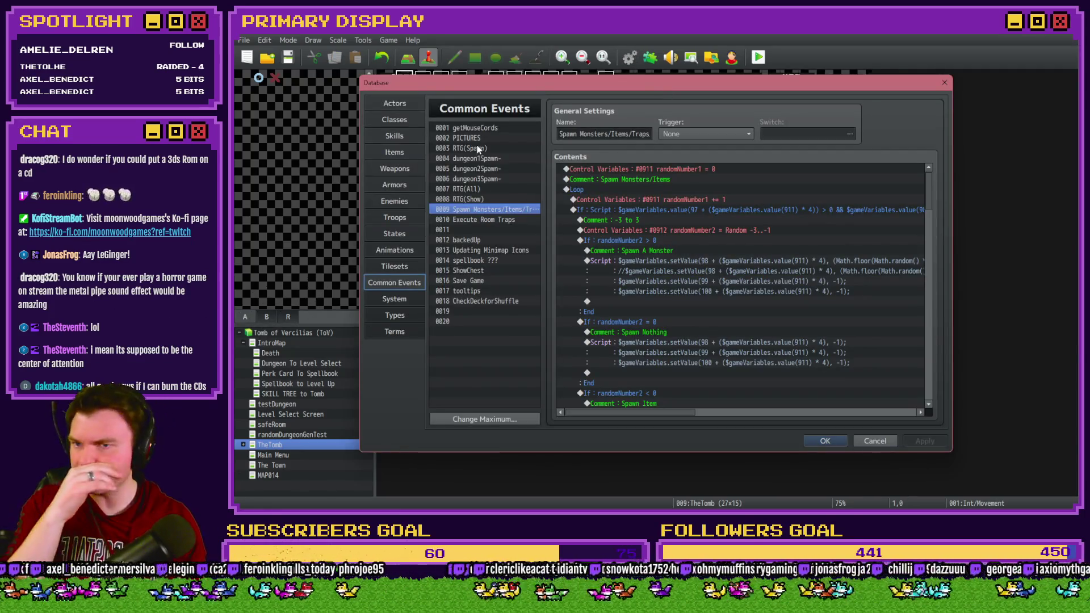
left_click(481, 138)
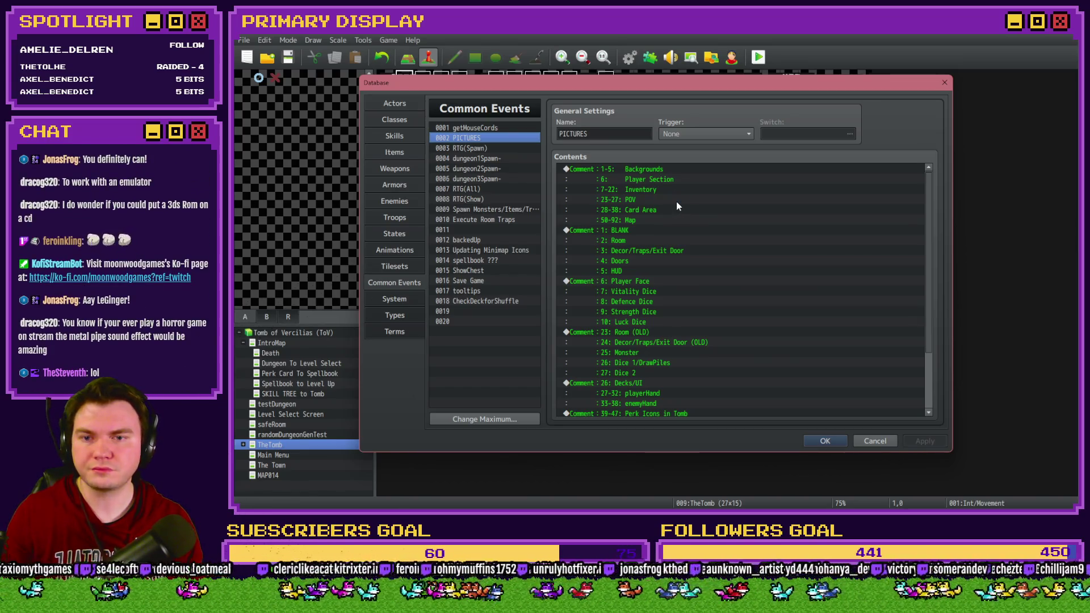
scroll(663, 284, "down", 3)
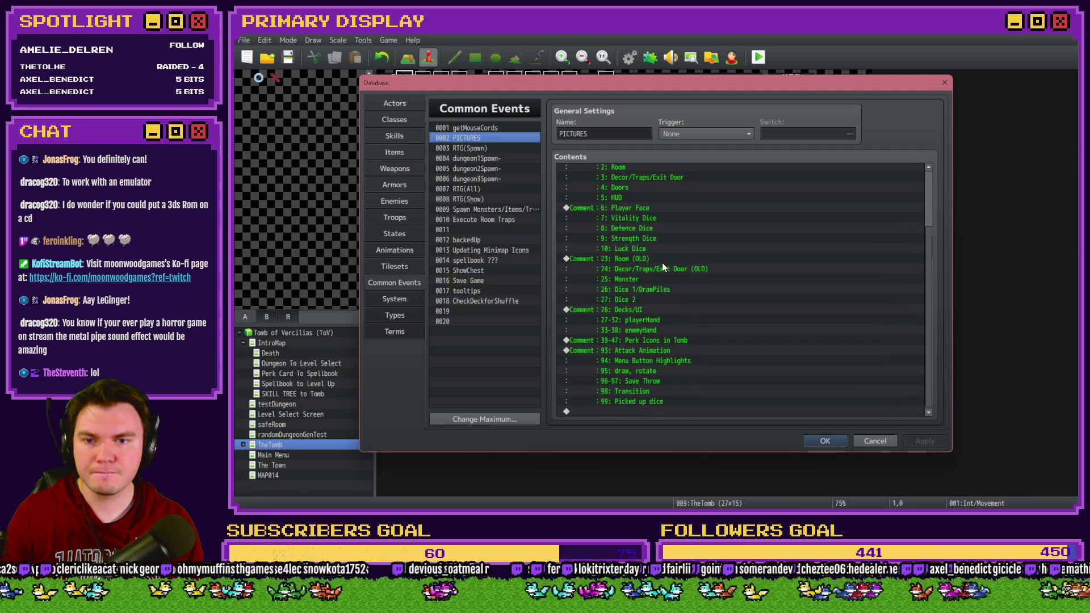
left_click(656, 279)
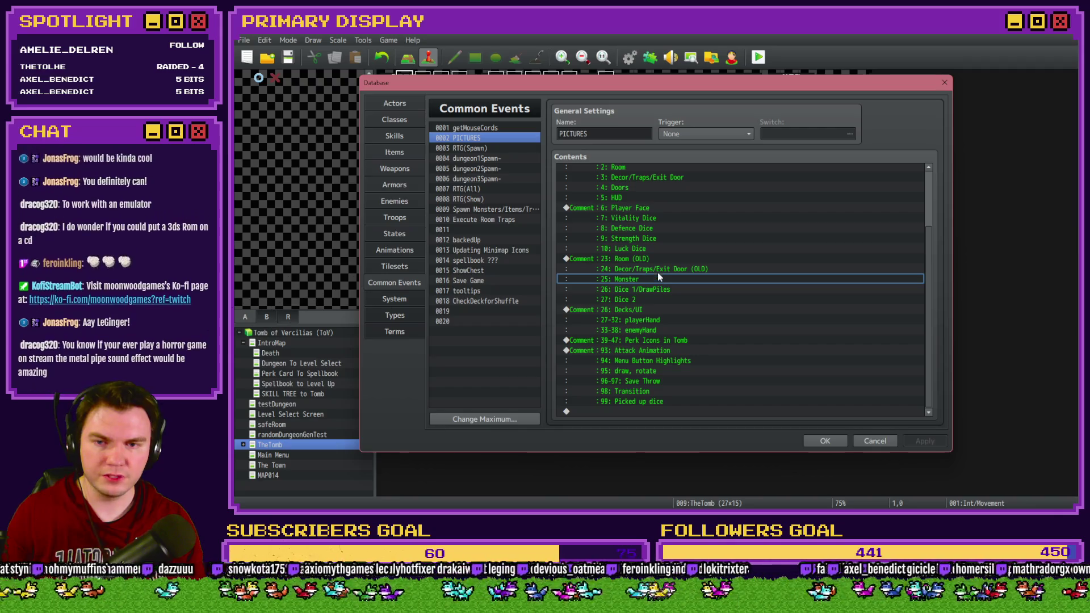
left_click(658, 269)
left_click(659, 281)
left_click(660, 273)
scroll(659, 272, "up", 2)
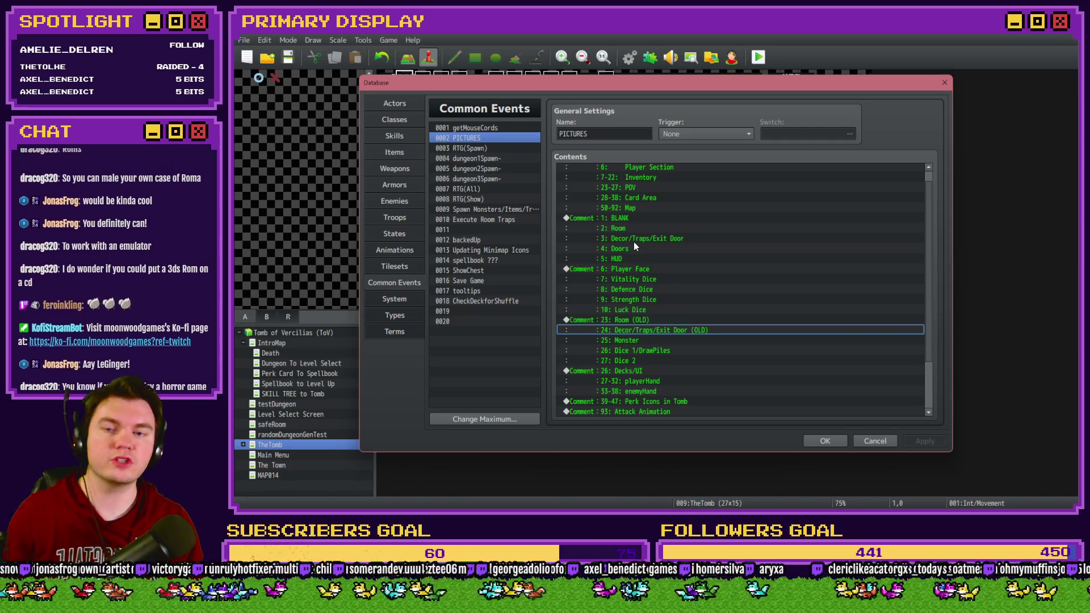
Review the Room, Decor and Doors slot comments, then open the old Room block (23–27) for editing
left_click(664, 238)
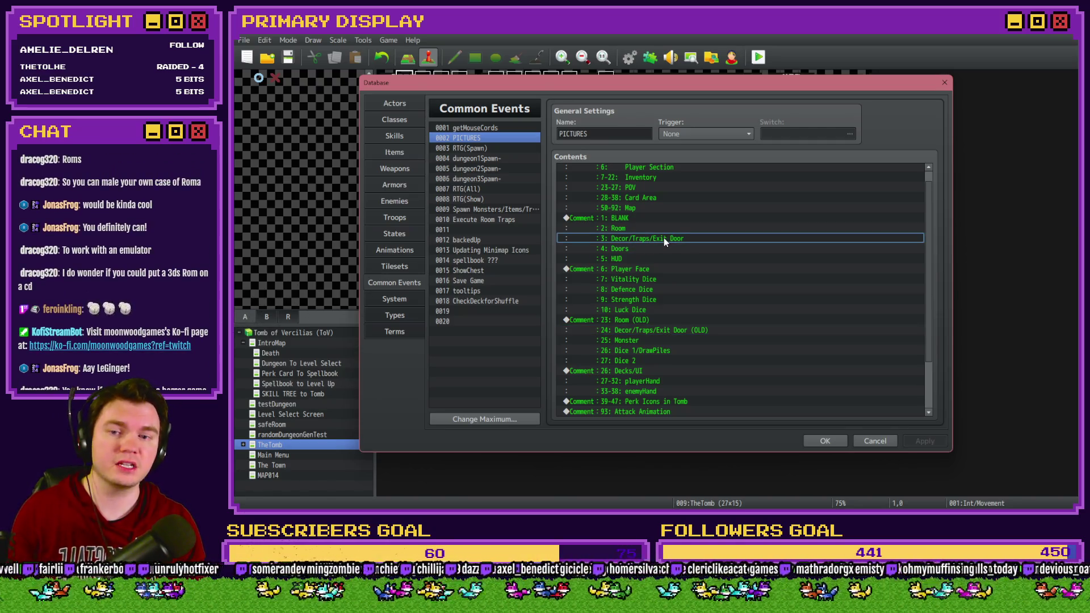
left_click(629, 230)
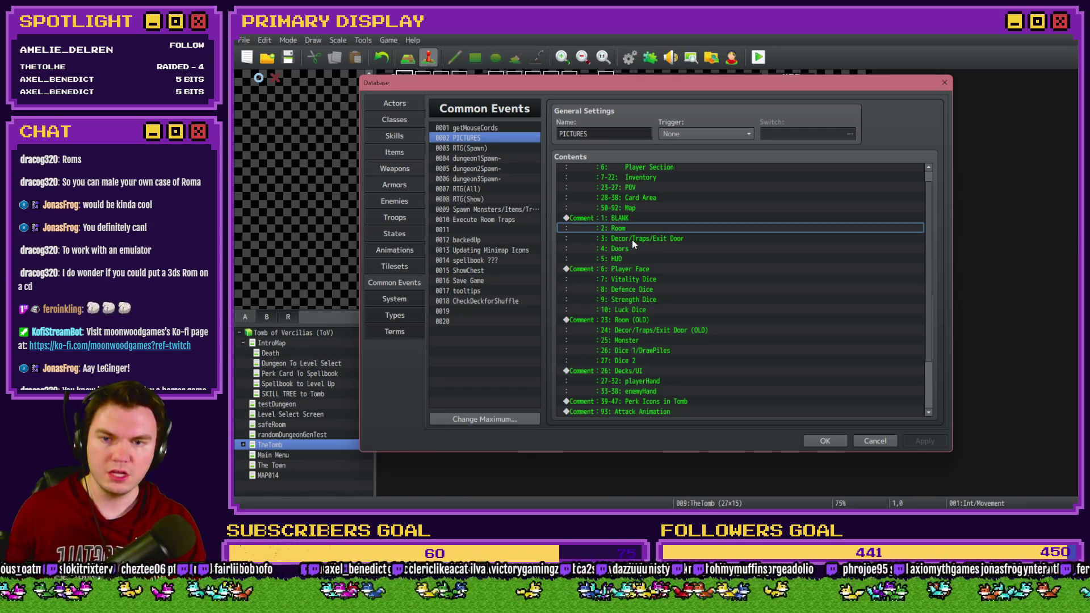
left_click(636, 239)
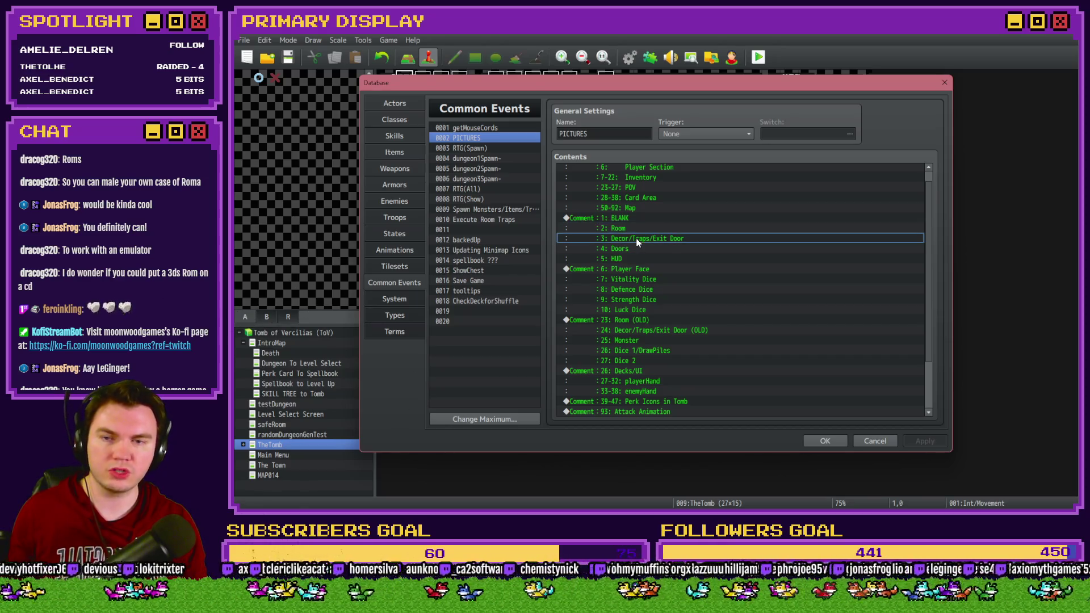
left_click(636, 249)
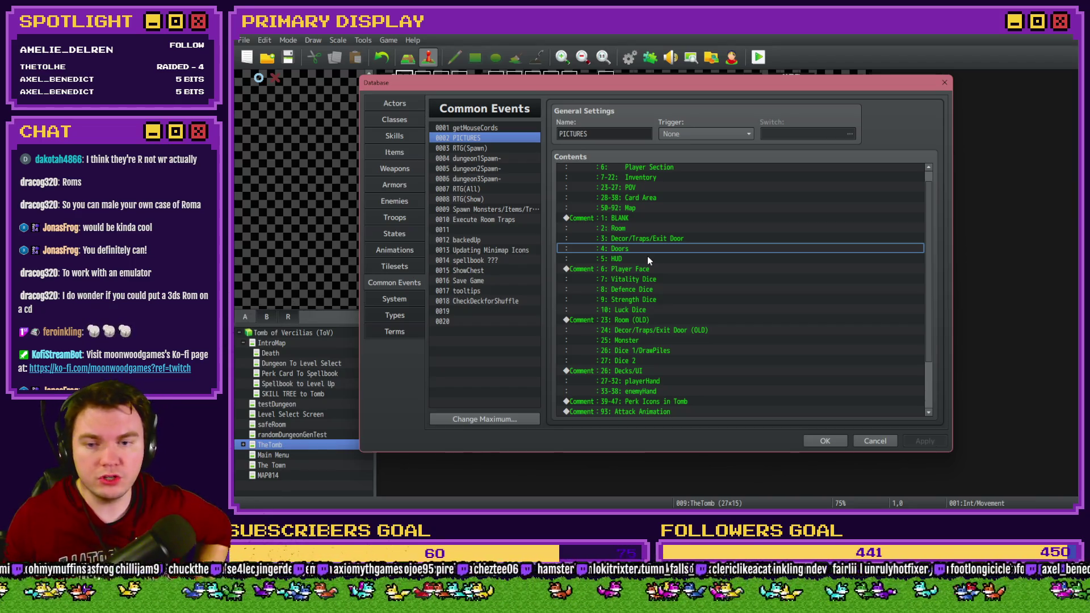
left_click(659, 320)
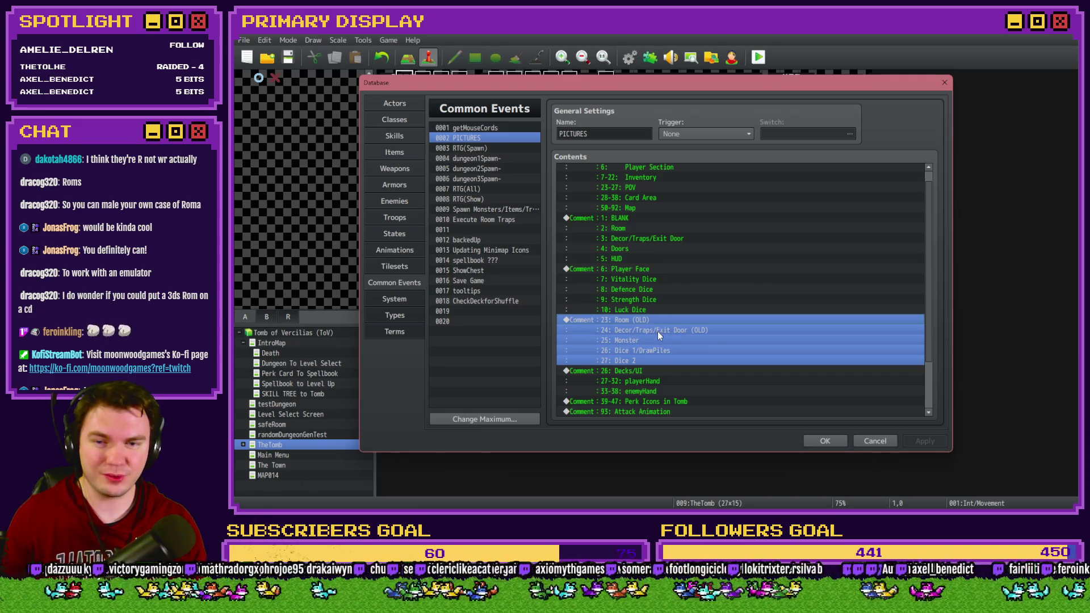
left_click(657, 331)
left_click(659, 322)
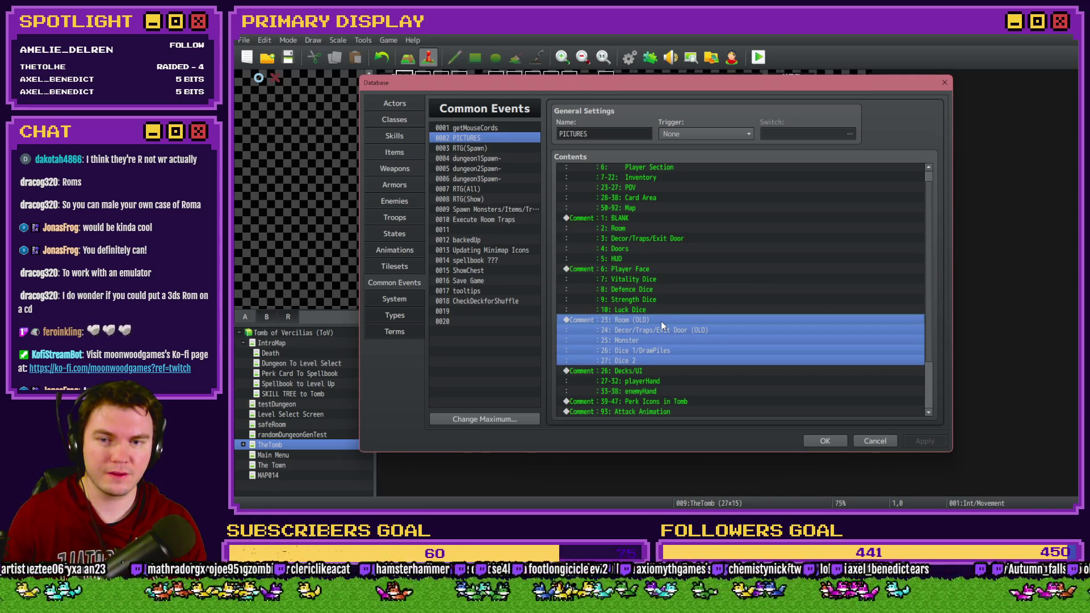
double_click(661, 321)
Relabel picture 23 as Pedestal and 24 as Orb in the PICTURES comment, then save and close the Database
left_click_drag(660, 253, 722, 252)
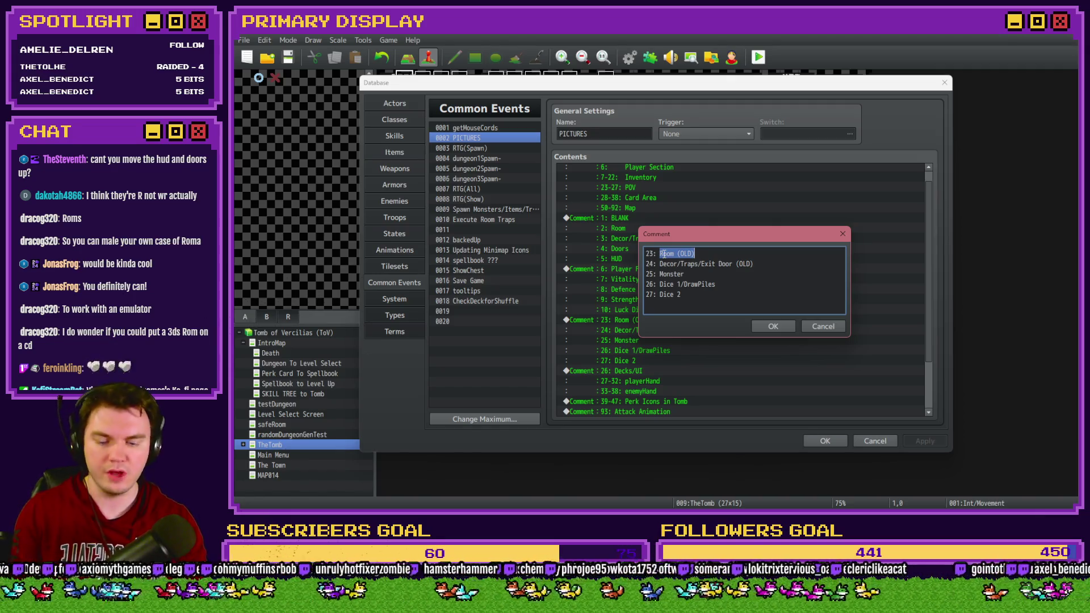
type("Pedestal")
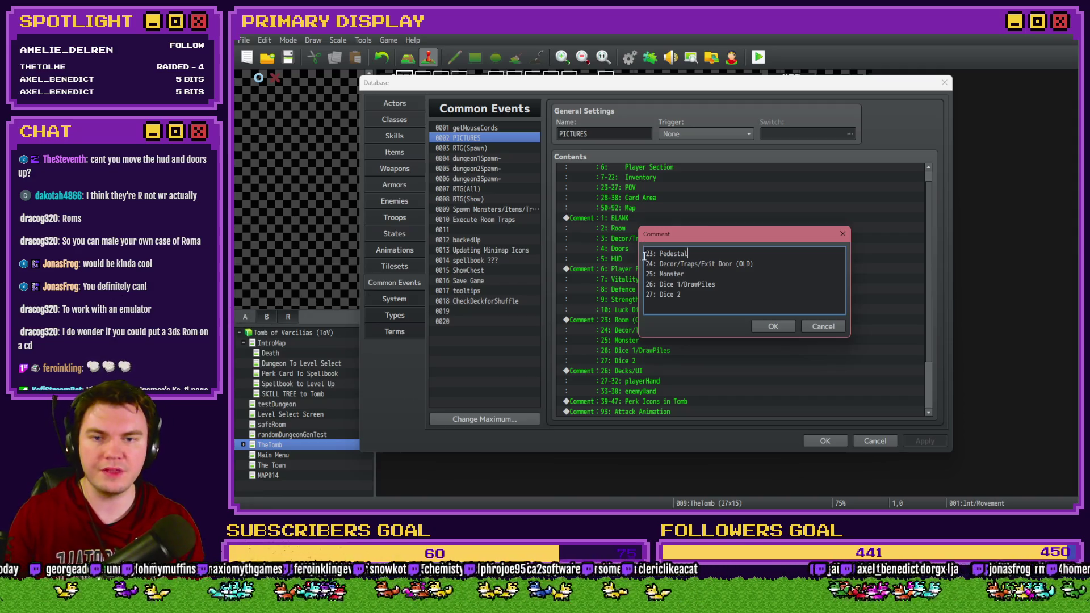
left_click_drag(659, 264, 770, 264)
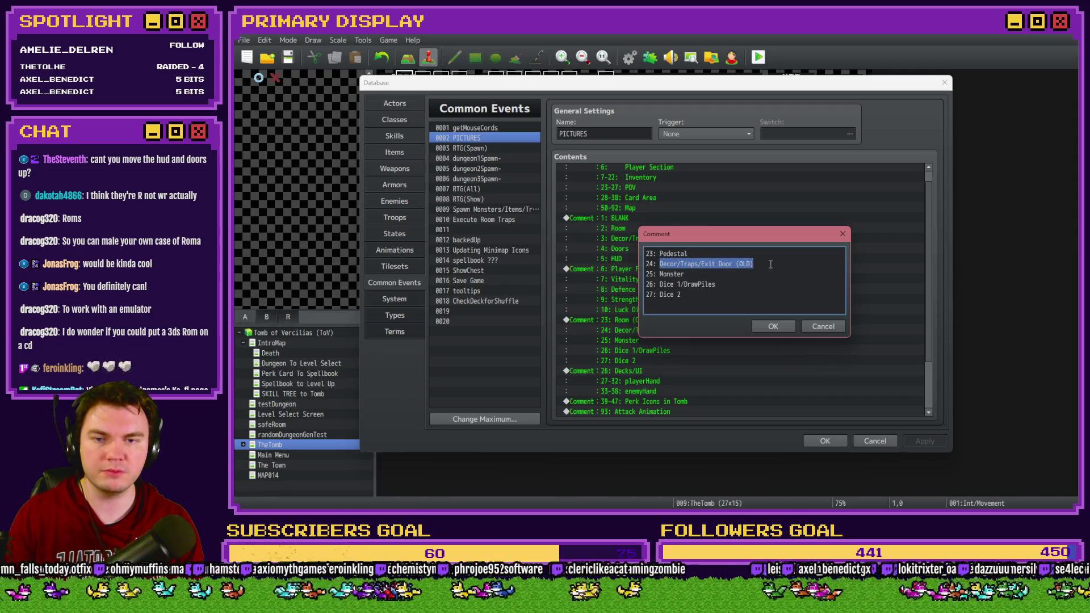
type("Orb")
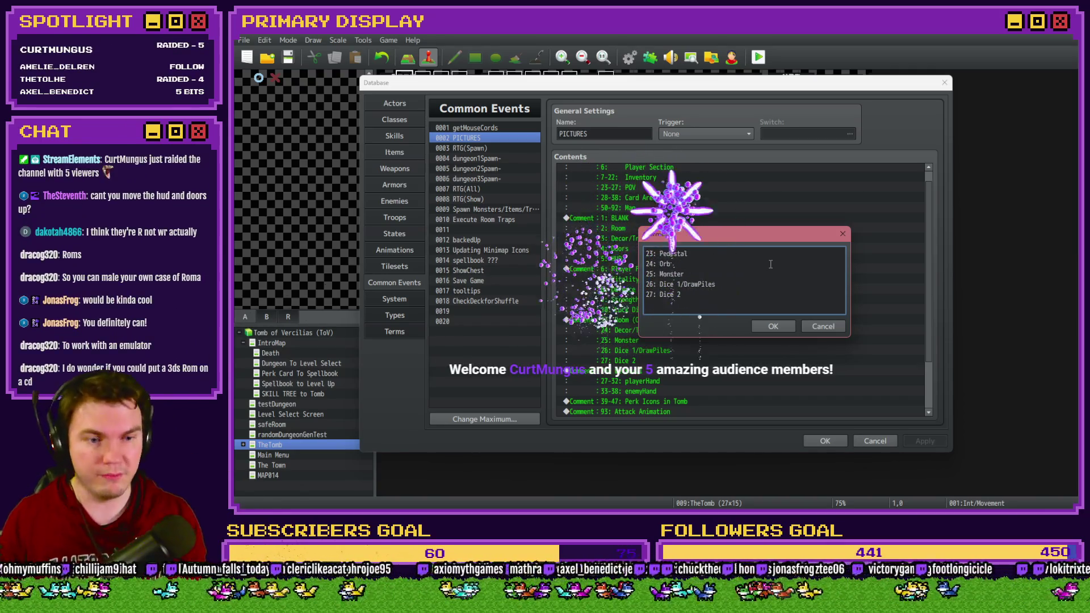
key("ctrl+Return")
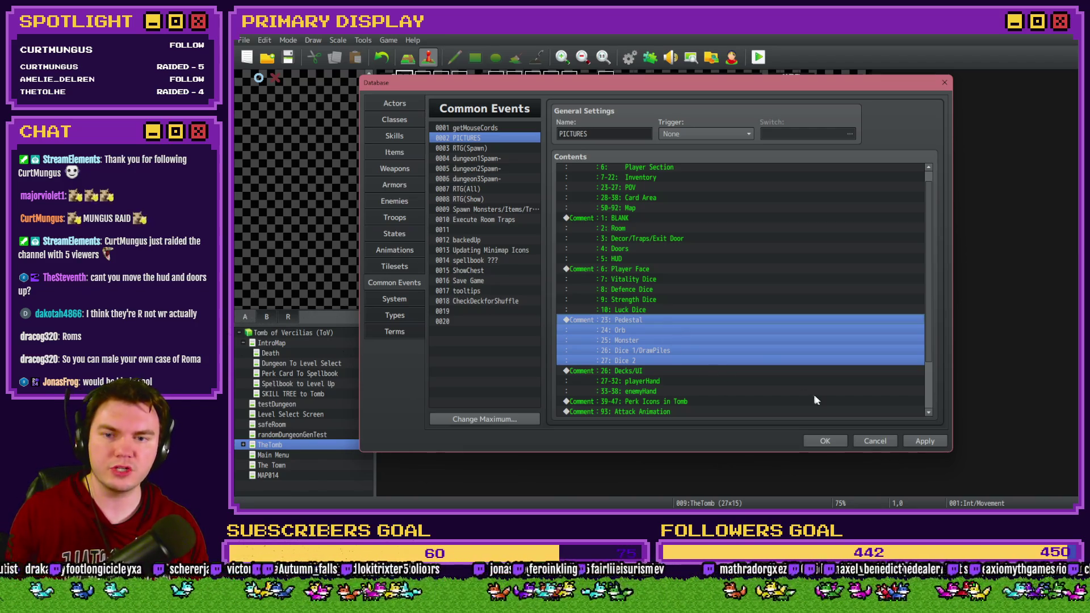
left_click(924, 441)
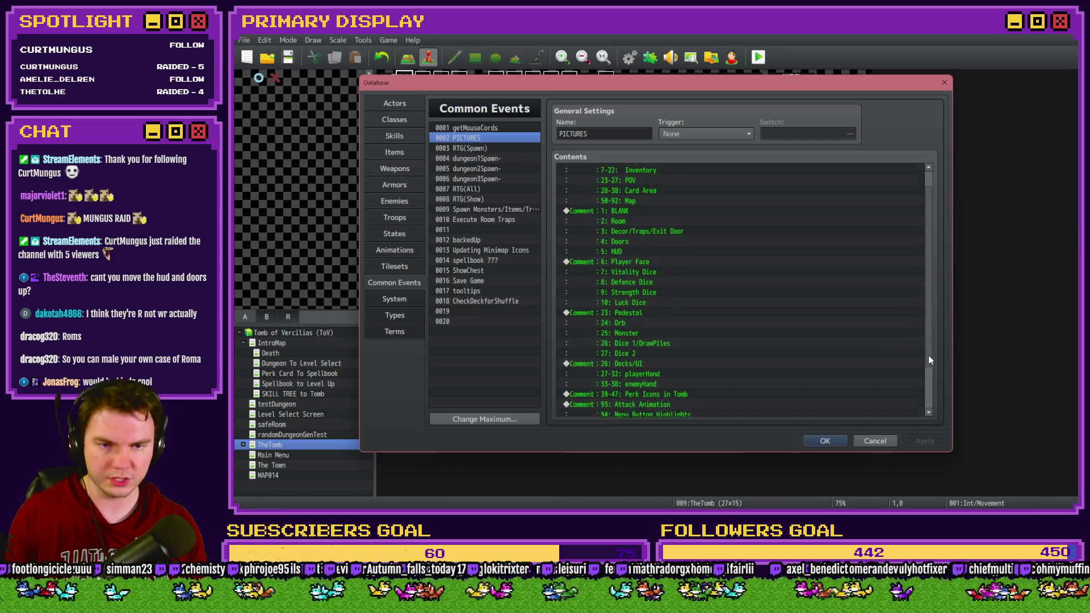
scroll(738, 340, "down", 2)
left_click(825, 440)
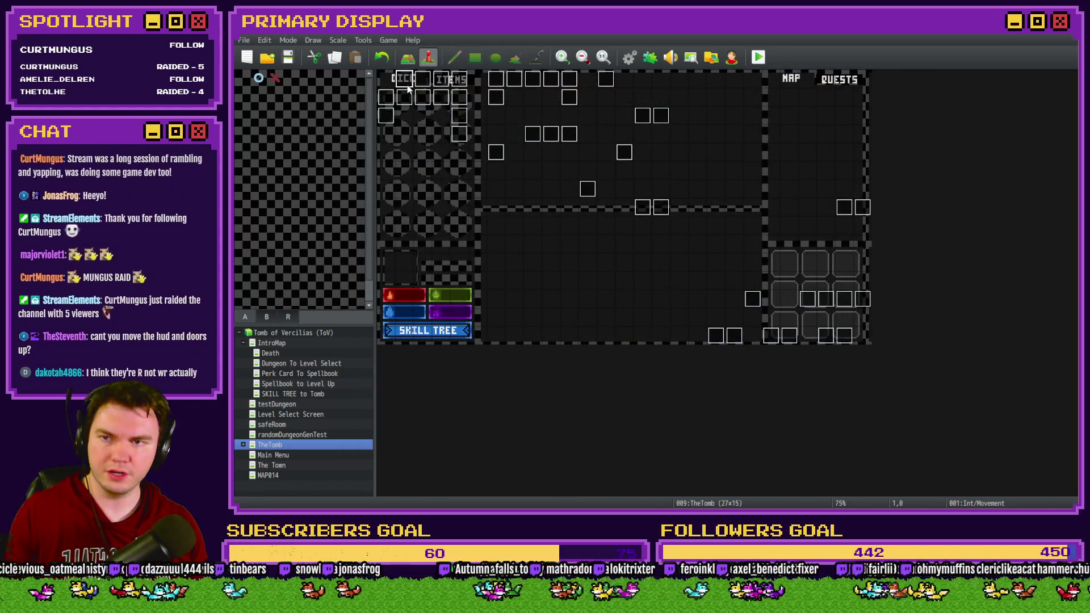
Reopen the Int/Movement event on page 4 and select the Show Pedestal & Orb script
double_click(409, 82)
left_click(457, 130)
scroll(729, 318, "down", 5)
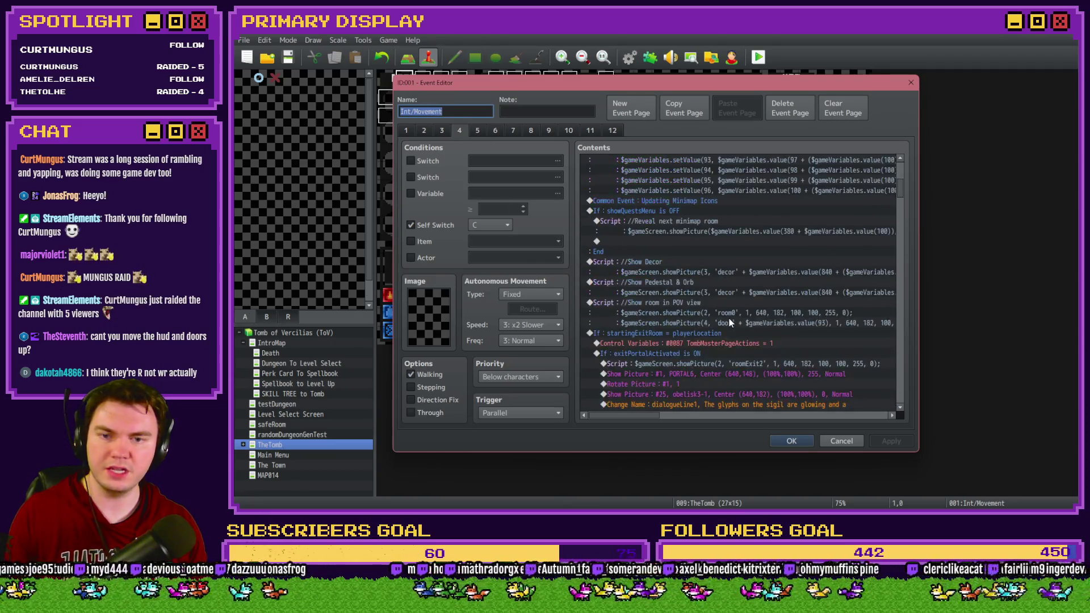
left_click(666, 261)
left_click(672, 285)
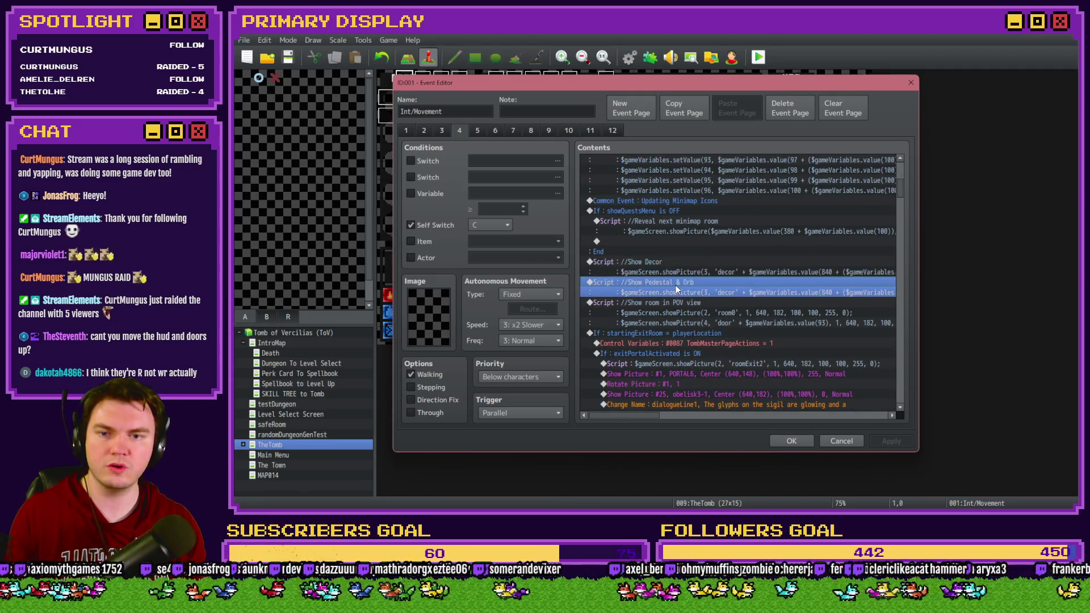
Insert a script Conditional Branch checking variable 100 equals variable 809 and paste the pedestal script inside
key("Insert")
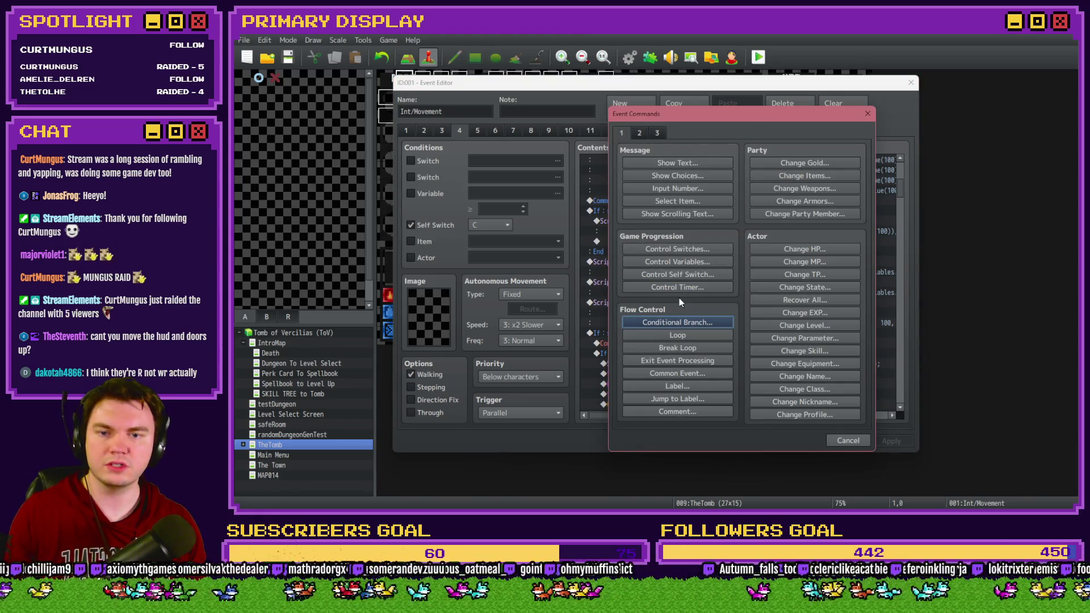
left_click(673, 323)
left_click(687, 201)
left_click(634, 331)
left_click(704, 332)
type("$gam")
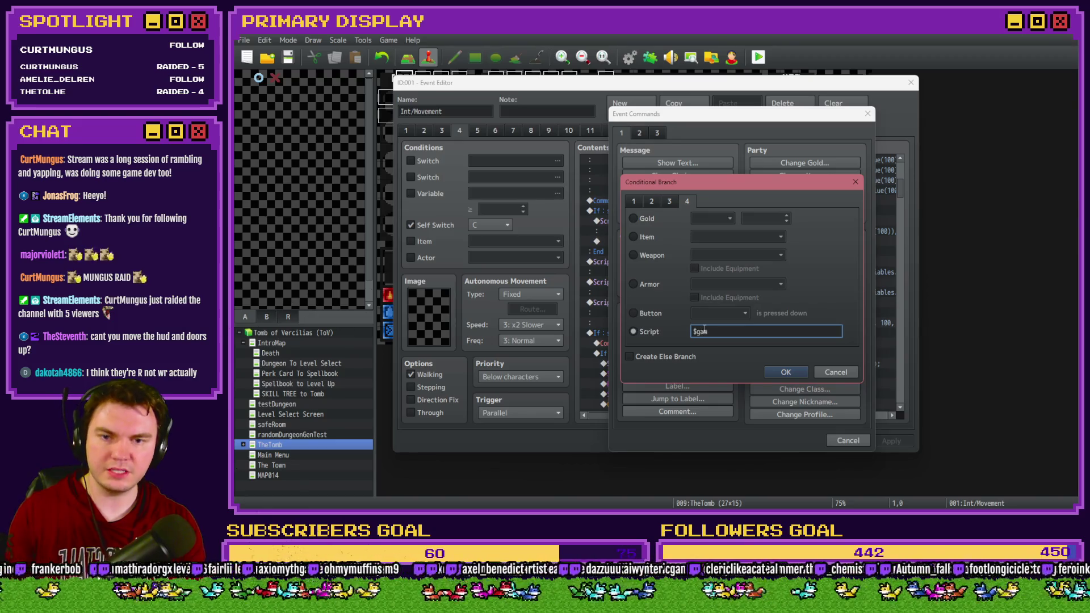
type("eVariables.valu")
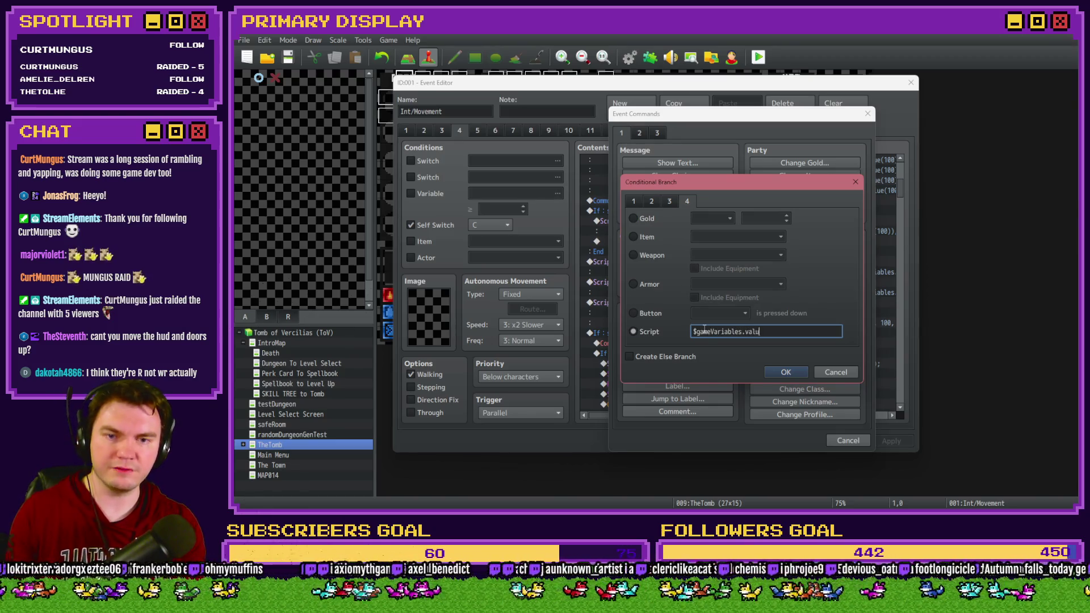
type("e100")
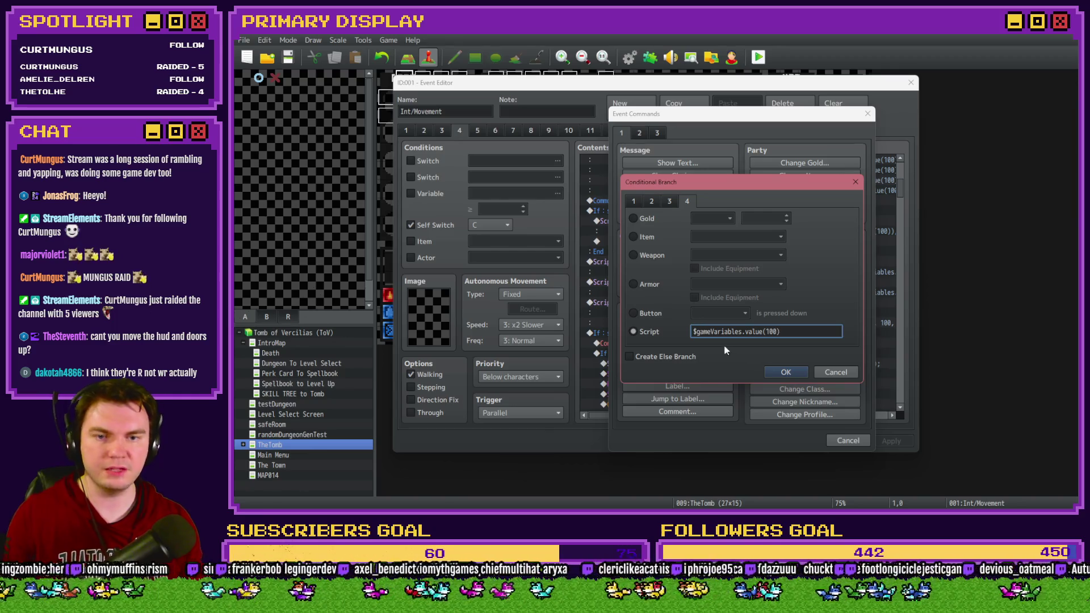
type(" $gameVariables.value()")
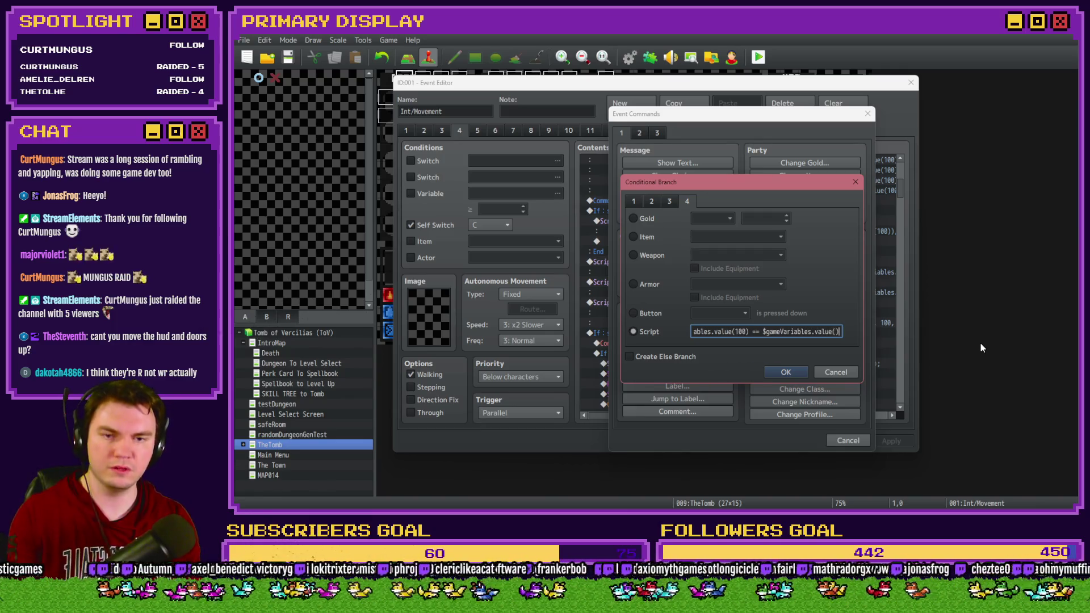
key("Left")
type("809")
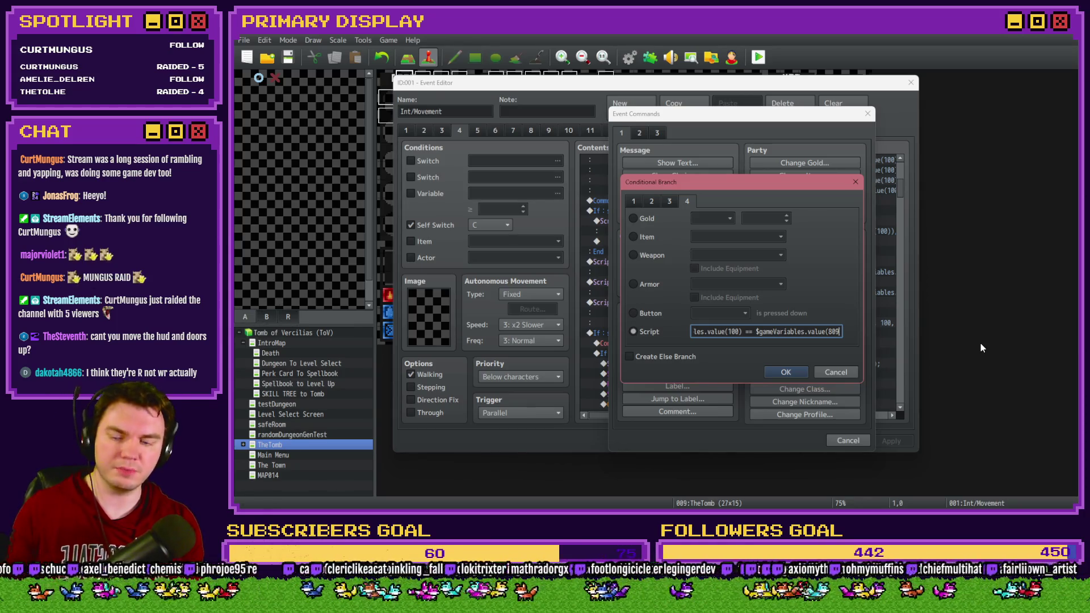
left_click(780, 372)
key("ctrl+v")
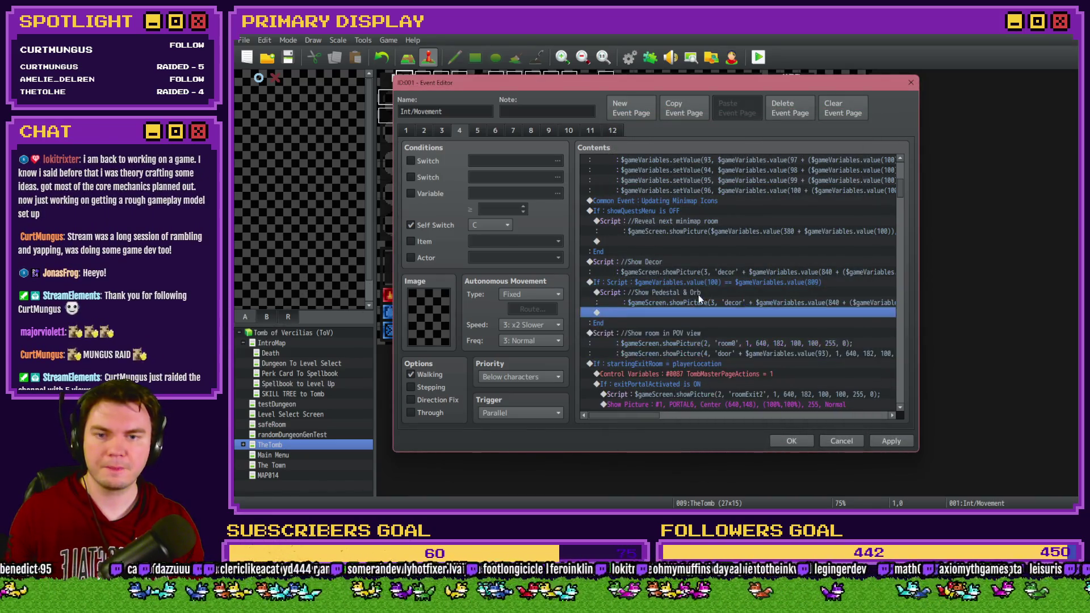
double_click(701, 292)
Change the pasted script's showPicture call to use picture number 23
triple_click(670, 219)
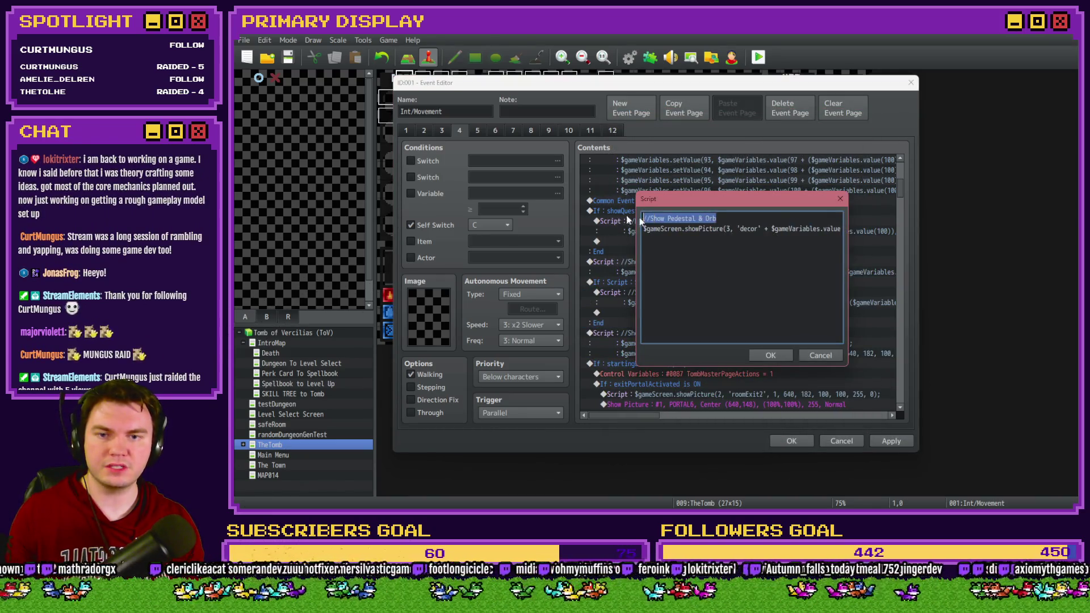
left_click(703, 228)
double_click(728, 229)
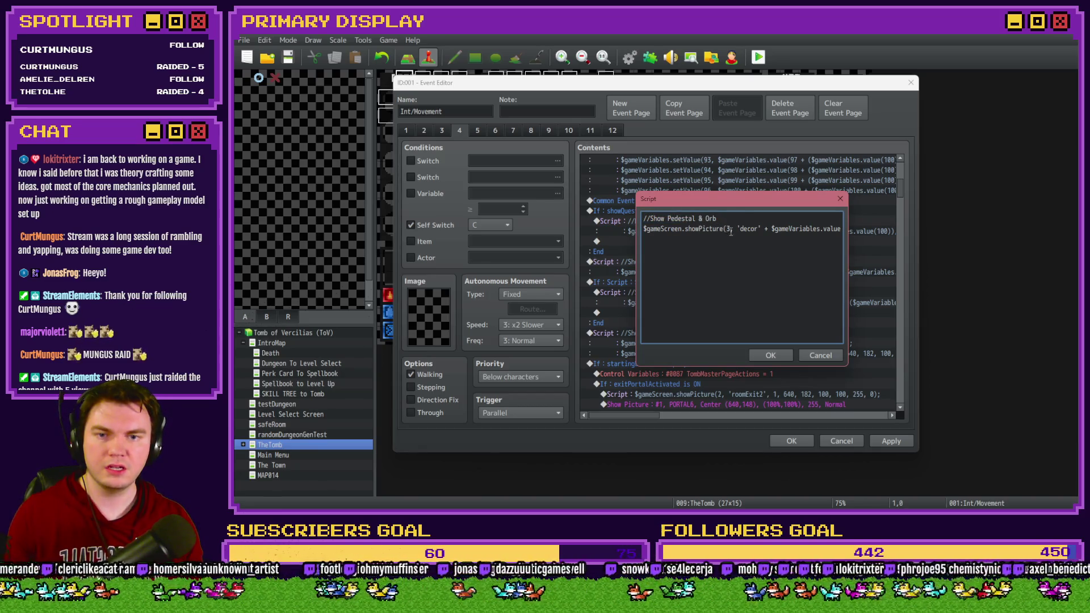
right_click(726, 229)
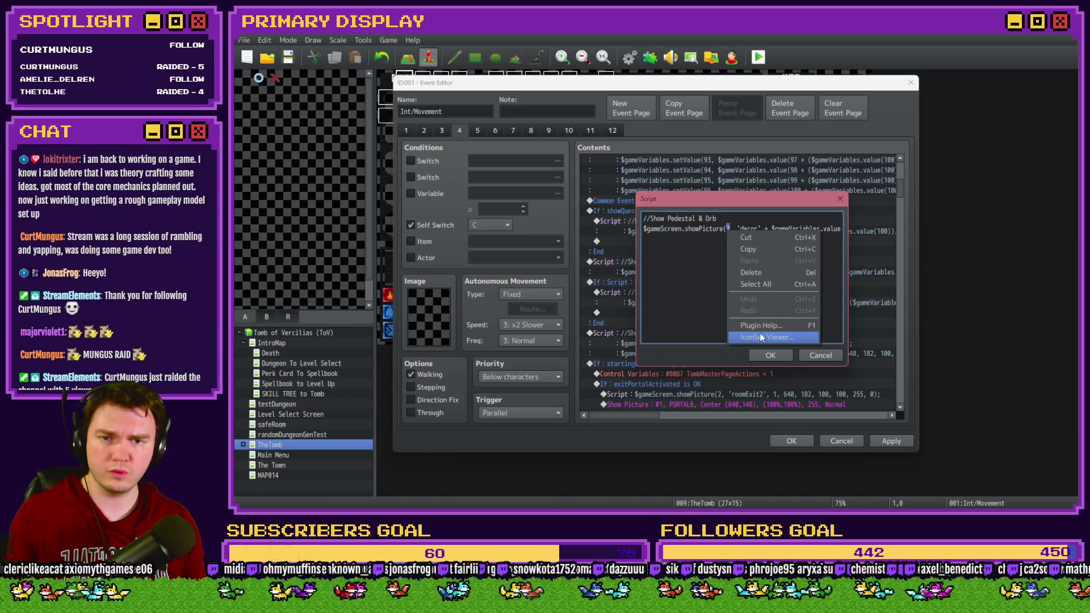
key("Escape")
type("23")
left_click(772, 356)
Recheck the Database picture slots, then reopen the Show Pedestal & Orb script on page 4
left_click(792, 441)
left_click(629, 56)
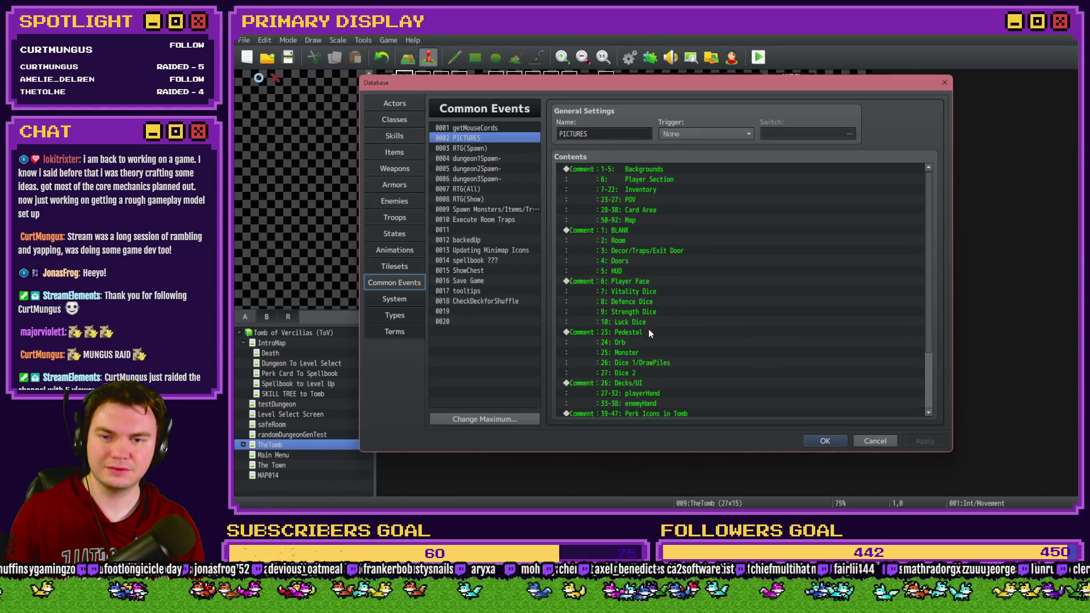
key("Escape")
double_click(407, 83)
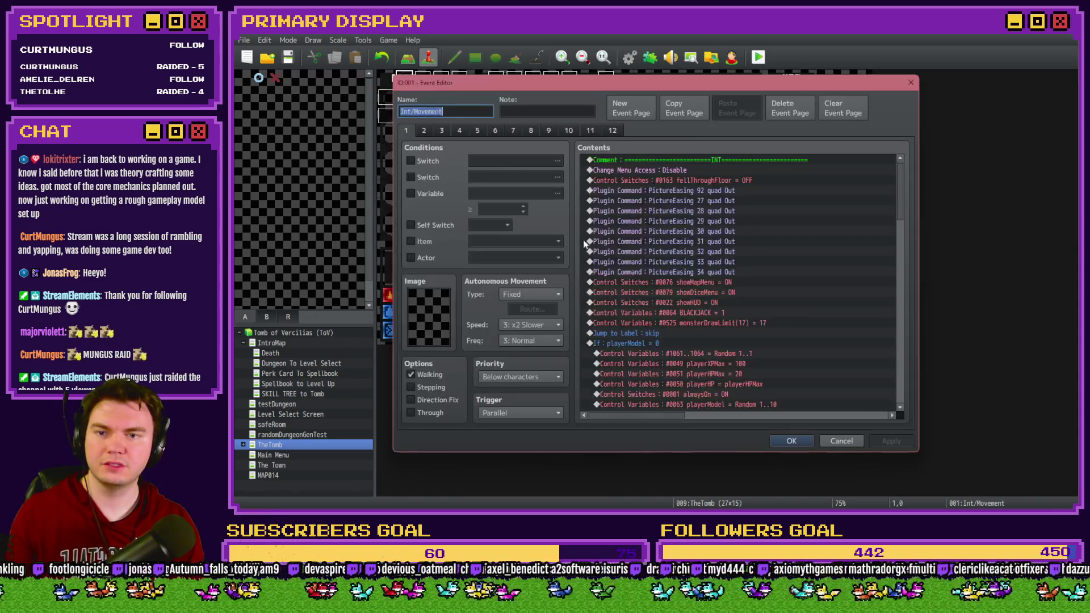
left_click(459, 130)
scroll(738, 340, "down", 5)
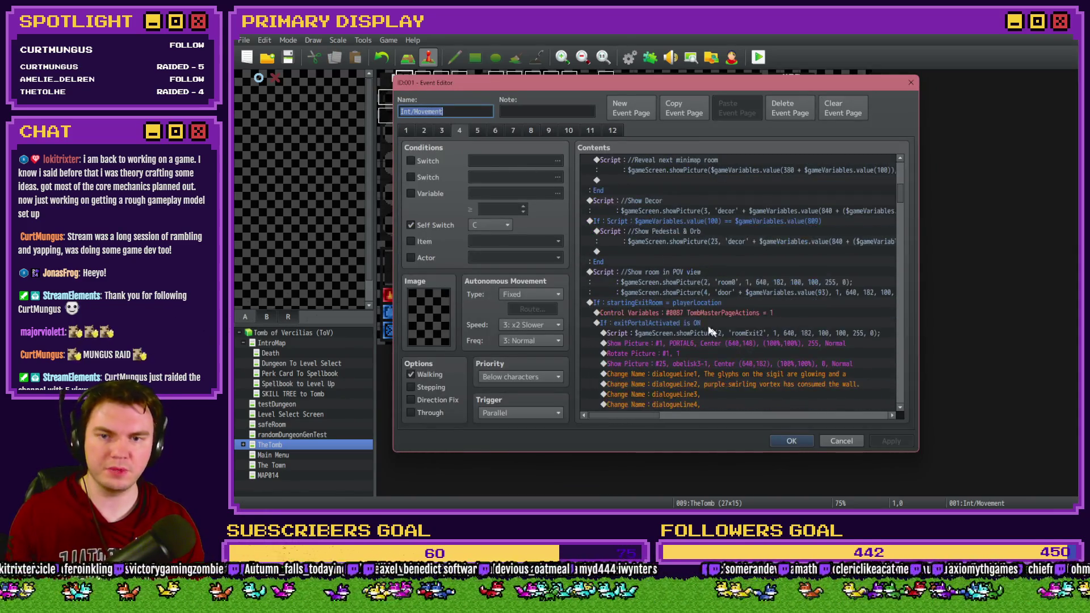
double_click(691, 234)
Replace the variable-based image name with a fixed 'decor11' after checking the pictures folder
left_click(750, 226)
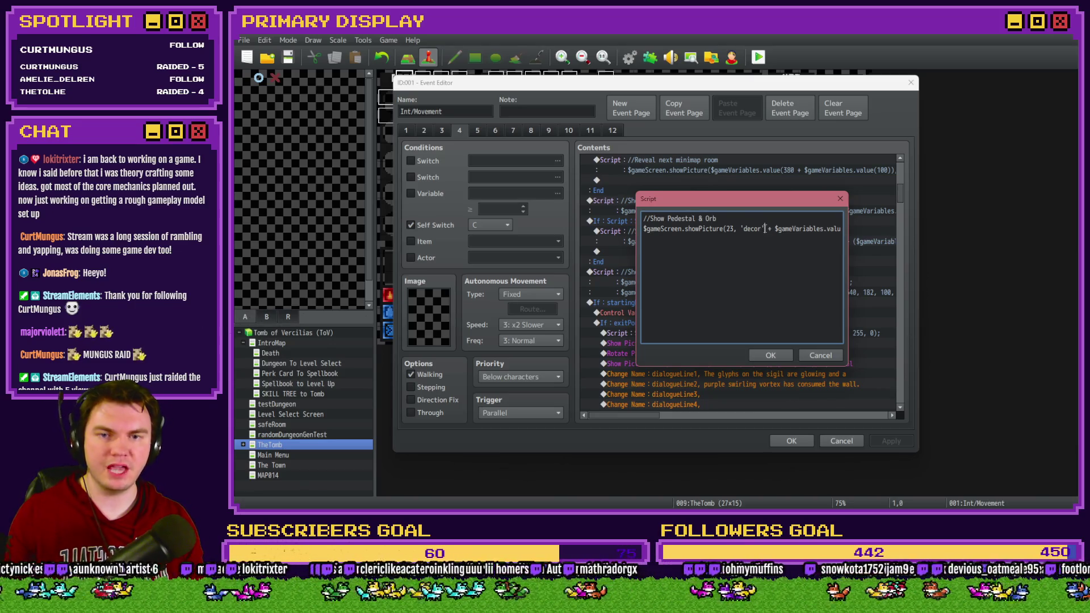
key("BackSpace")
type("0 + (")
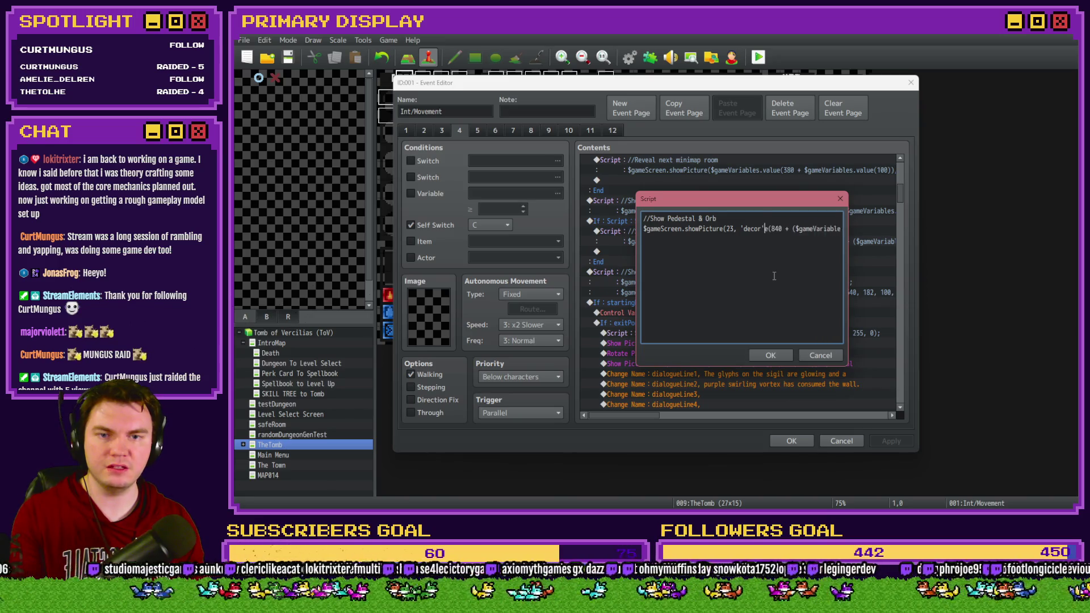
key("Delete")
key("Delete")
key("Delete")
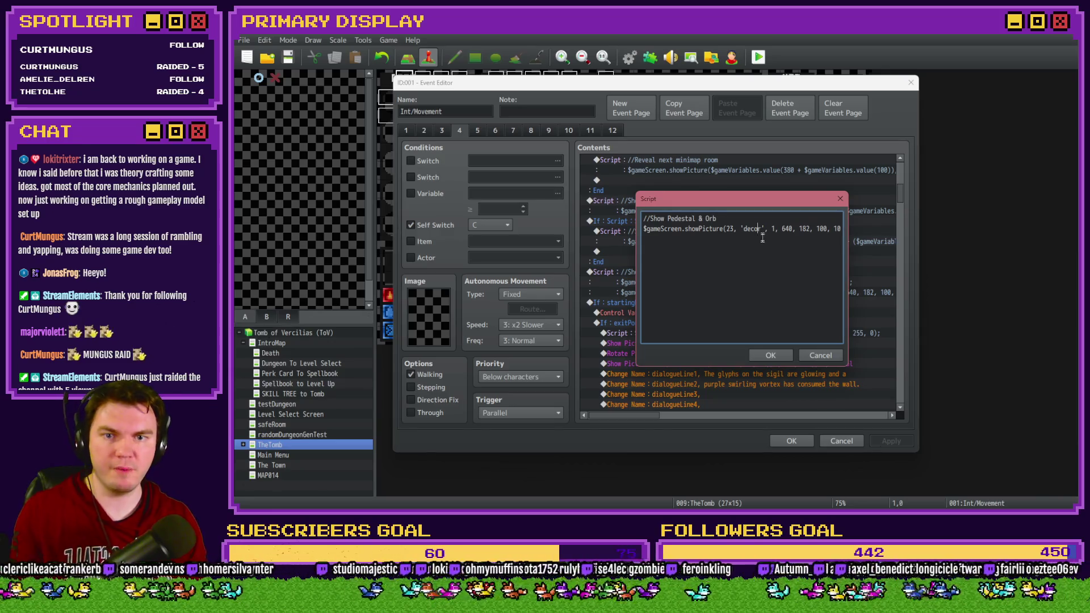
key("alt+Tab")
key("alt+Tab")
key("alt+Tab")
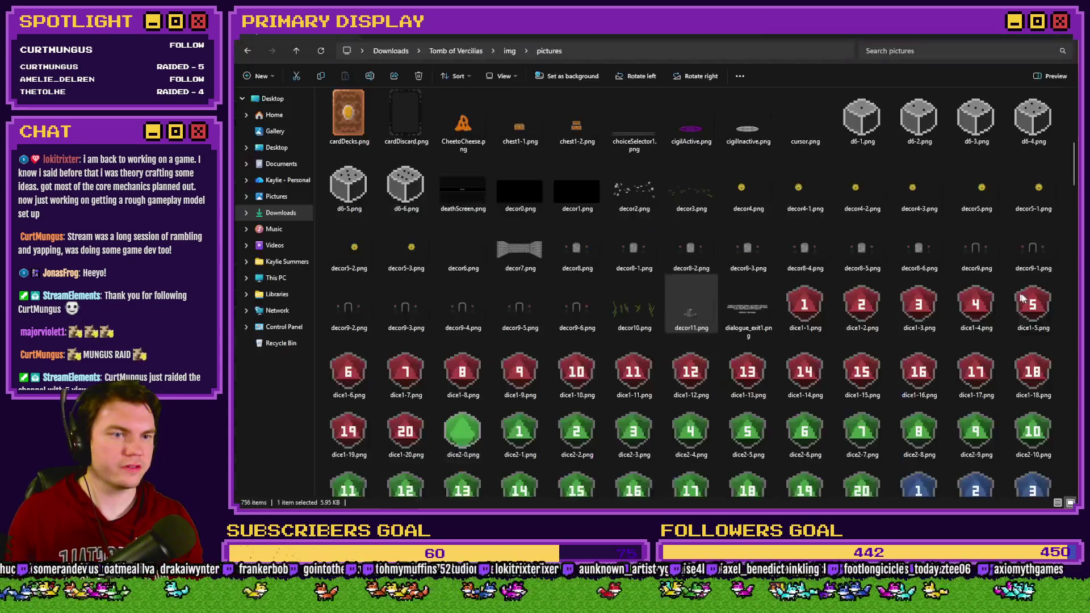
key("alt+Tab")
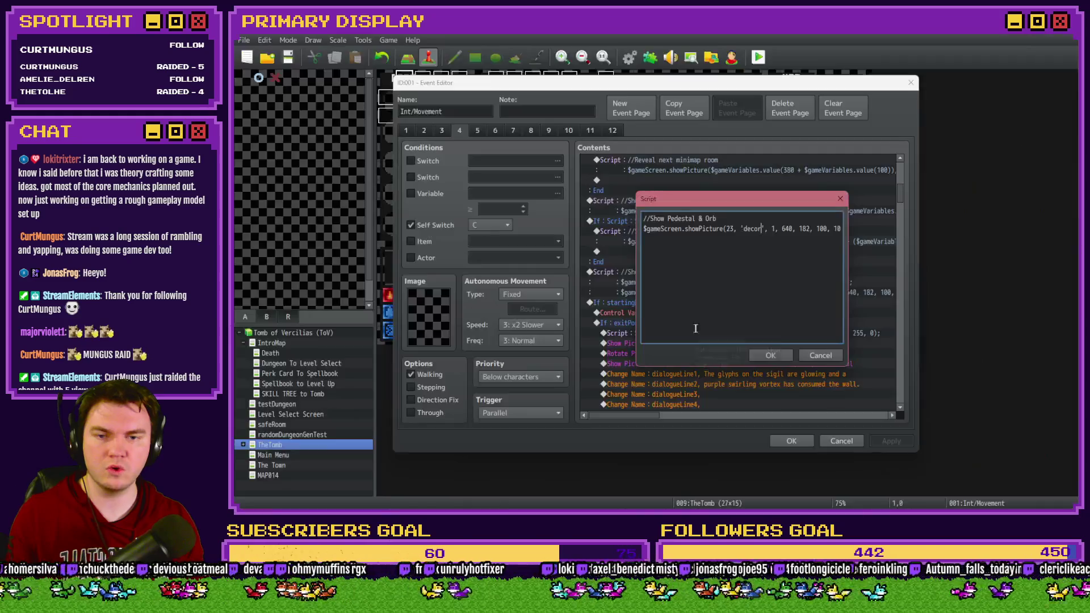
type("11")
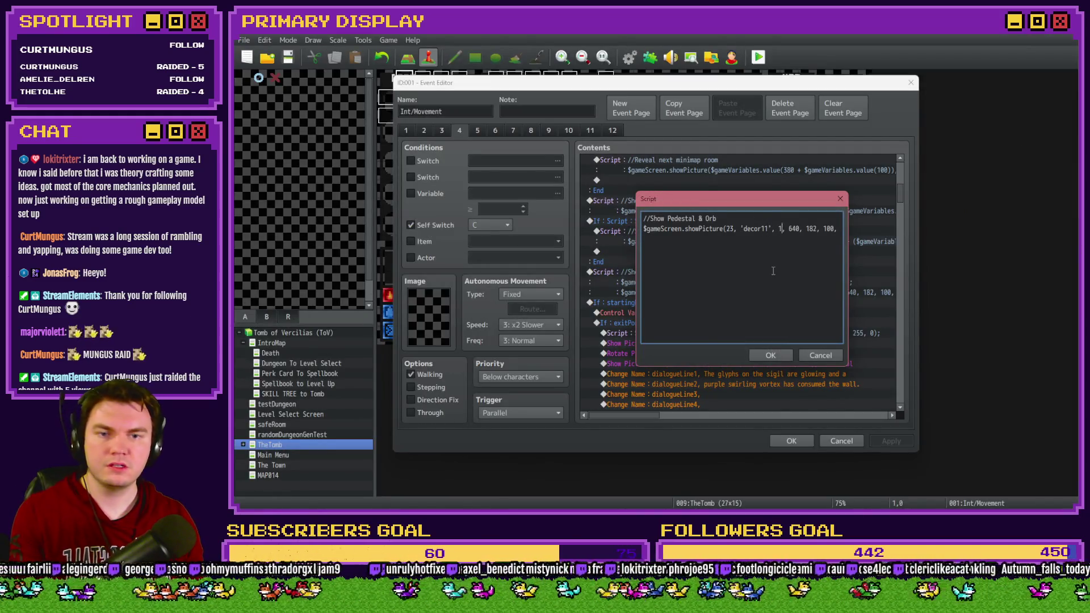
Duplicate the showPicture line and change the copy to picture 24 with an item image
key("End")
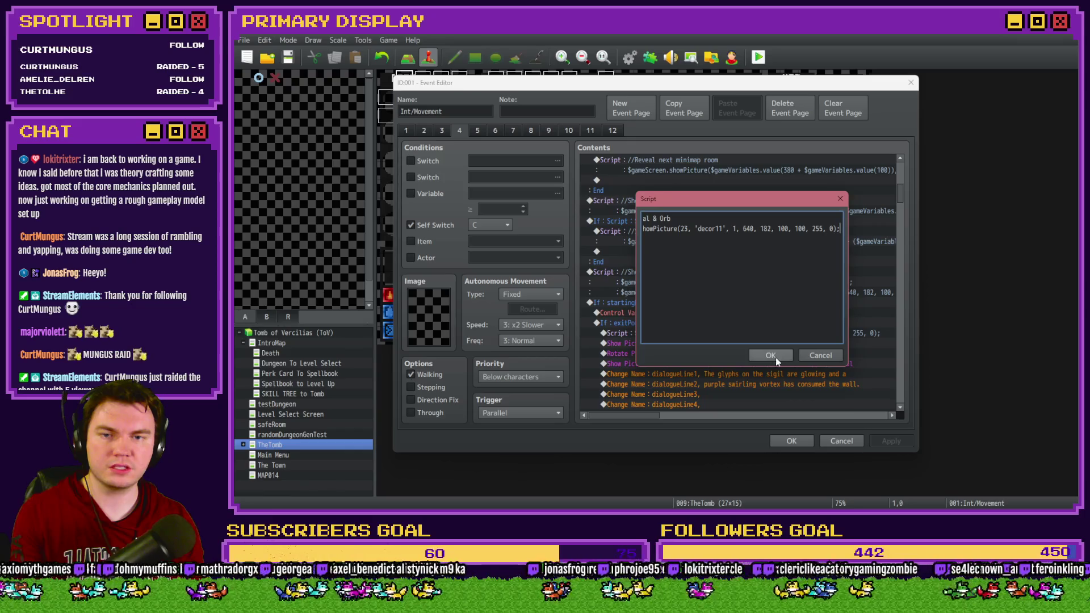
key("shift+Home")
key("ctrl+c")
key("End")
key("Return")
key("ctrl+v")
key("Home")
left_click(732, 239)
key("BackSpace")
type("4")
double_click(748, 239)
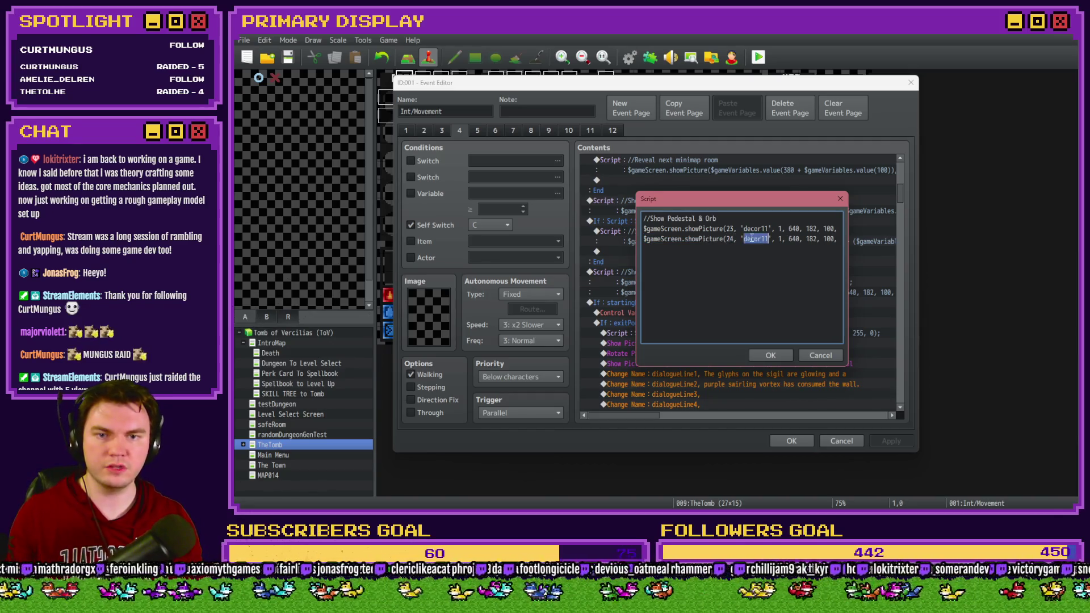
type("item")
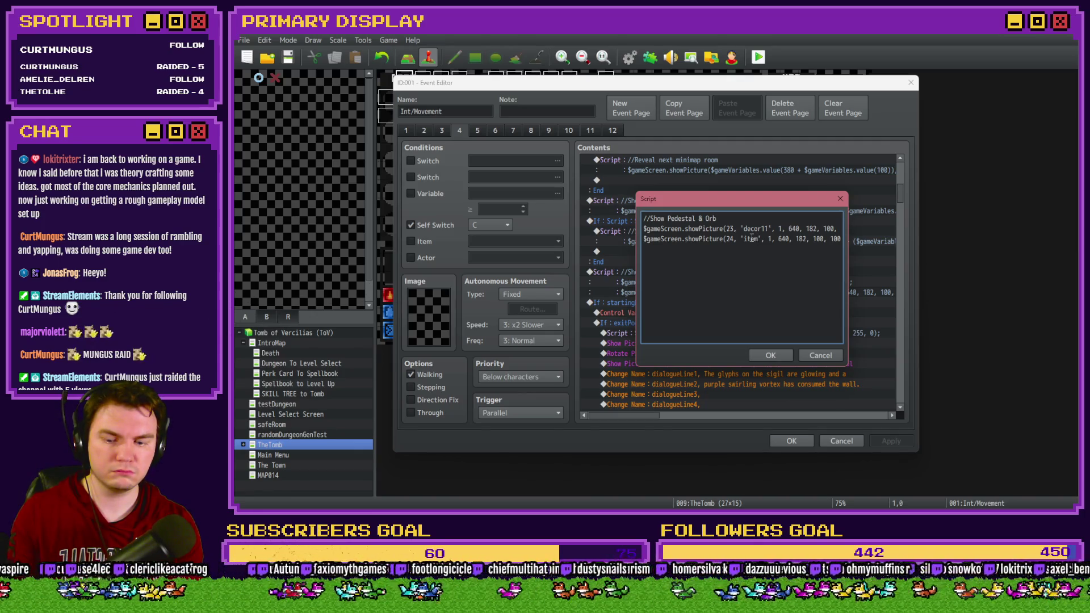
type("4")
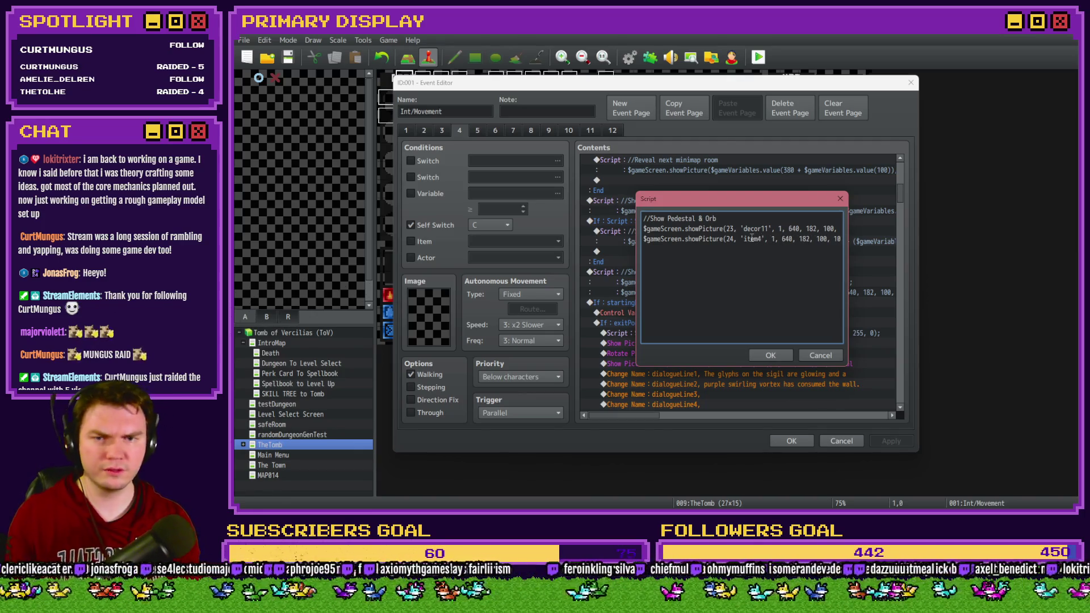
Look up the purple orb in the pictures folder and set the second image to 'item104'
key("alt+Tab")
scroll(606, 267, "down", 5)
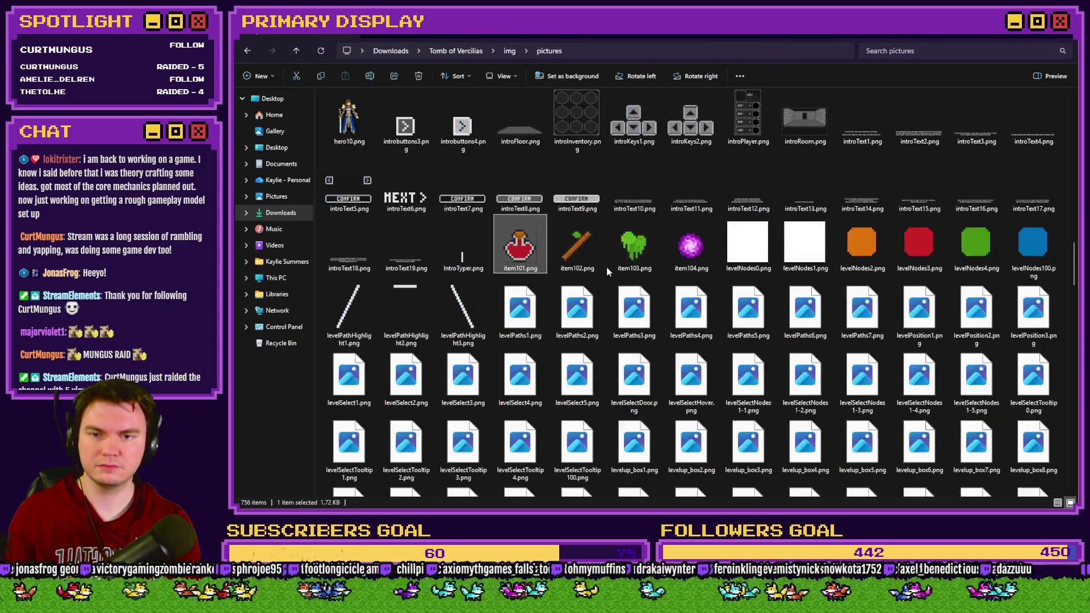
left_click(681, 253)
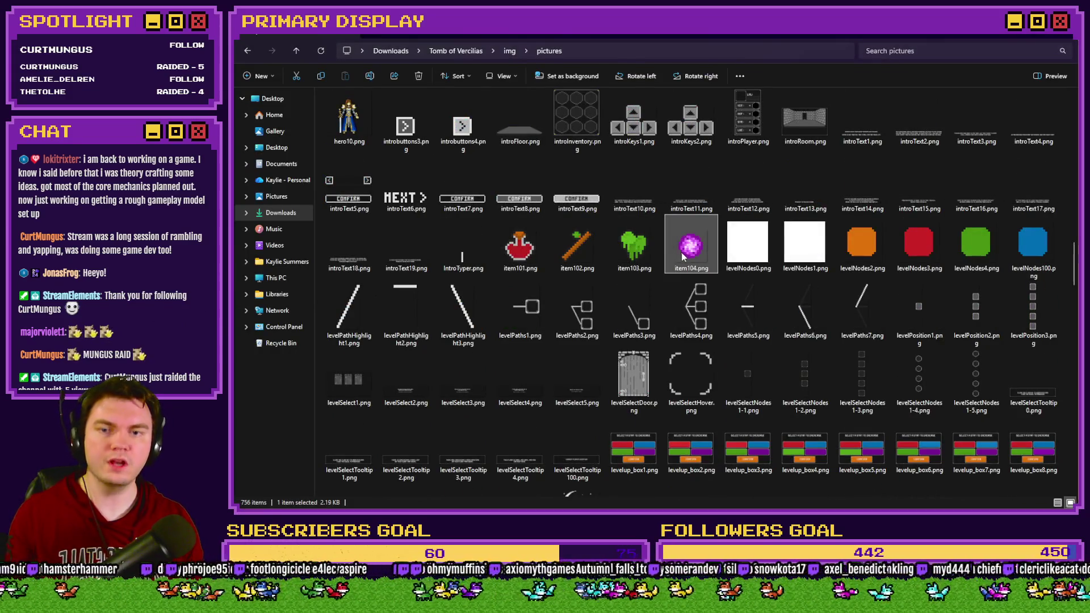
key("alt+Tab")
type("10")
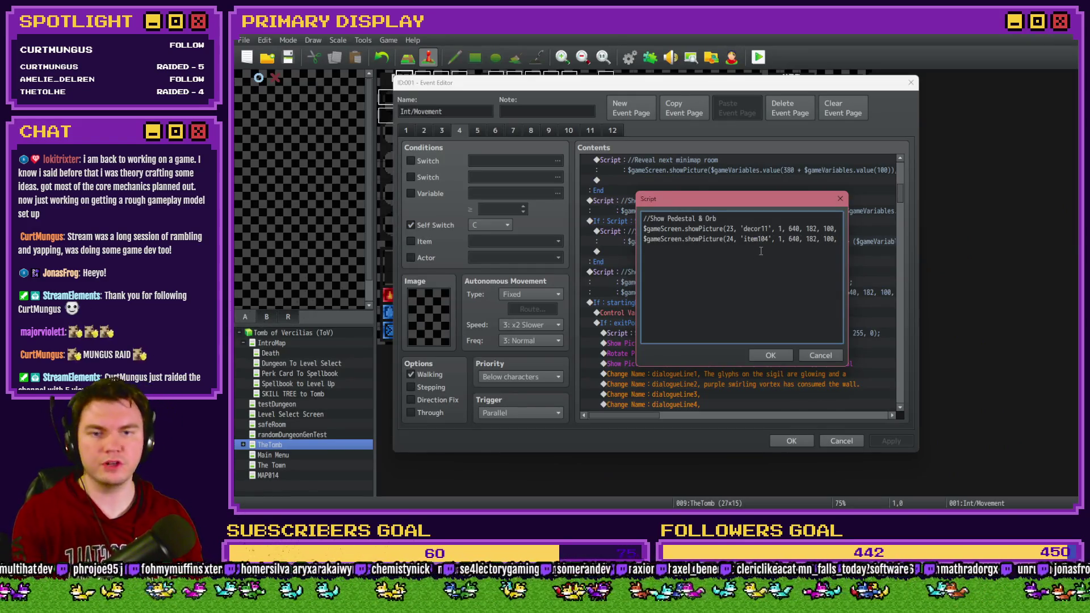
key("Right")
key("Right")
key("Right")
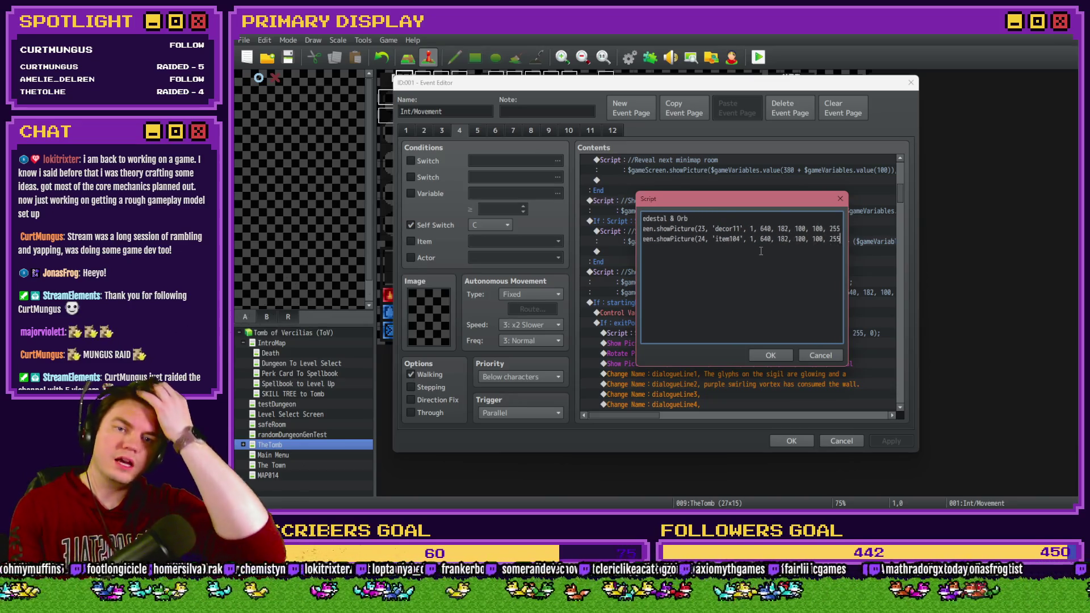
key("alt+Tab")
key("alt+Tab")
key("alt+Tab")
key("alt+Tab")
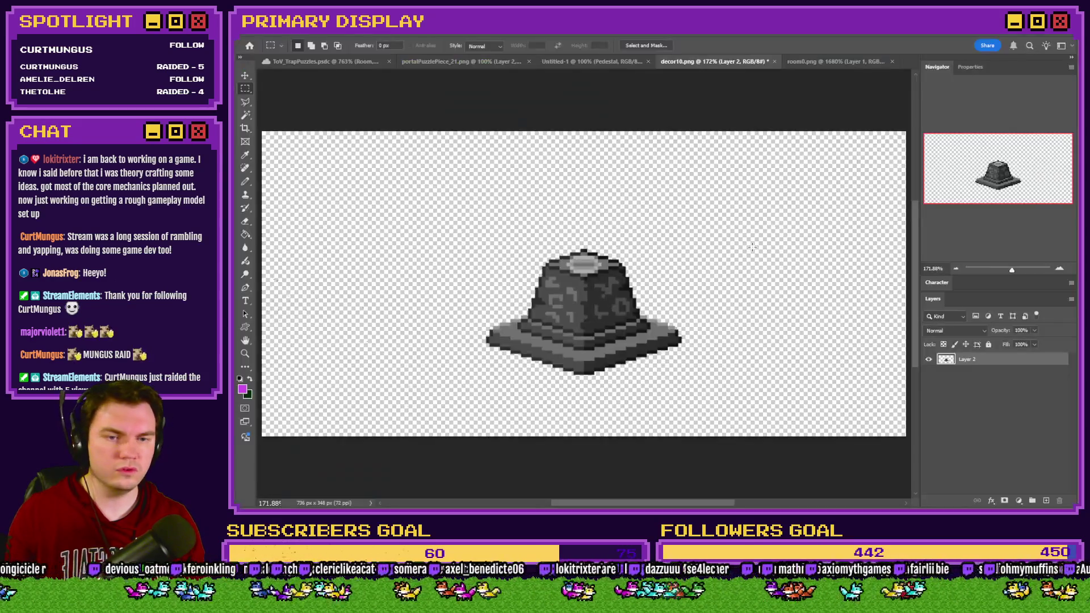
Scale the ToV_TrapPuzzles mockup to 400%, show the Orb layer, and fit the canvas to screen
left_click(336, 62)
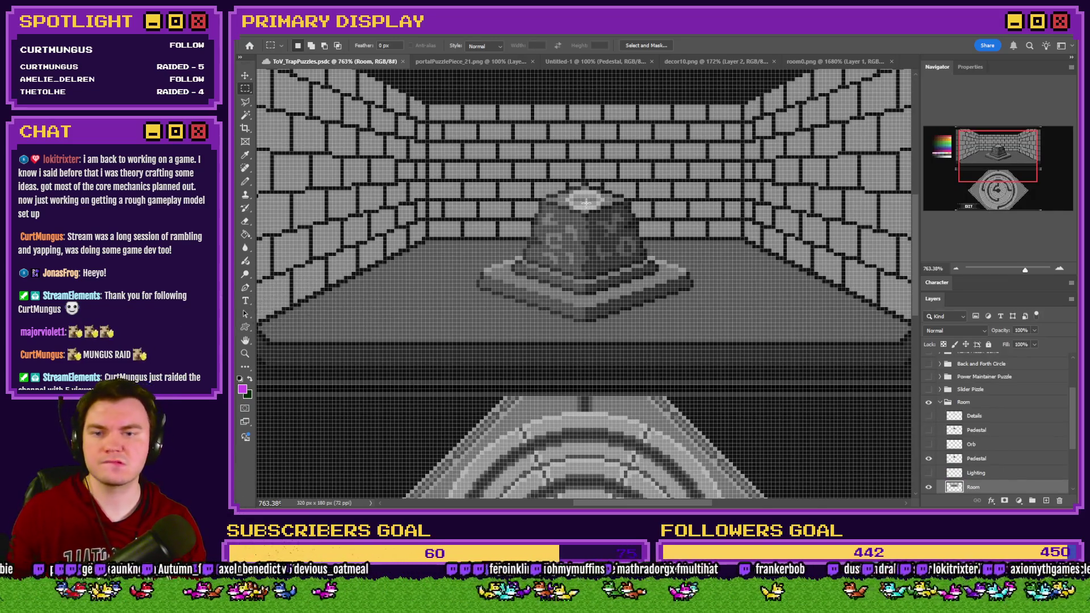
key("ctrl+alt+i")
type("400")
key("Return")
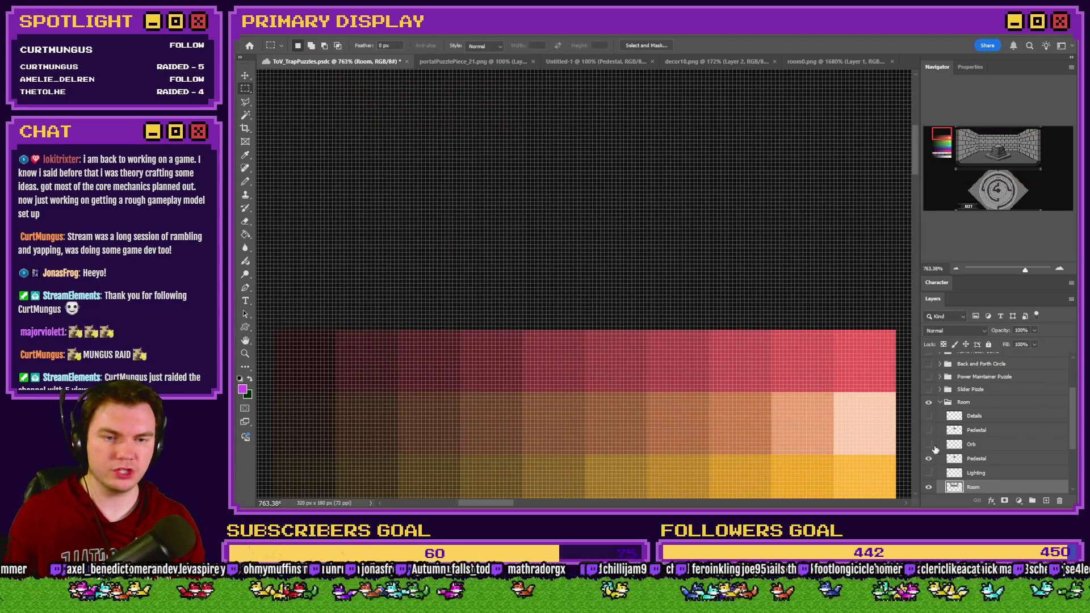
left_click(999, 147)
key("ctrl+0")
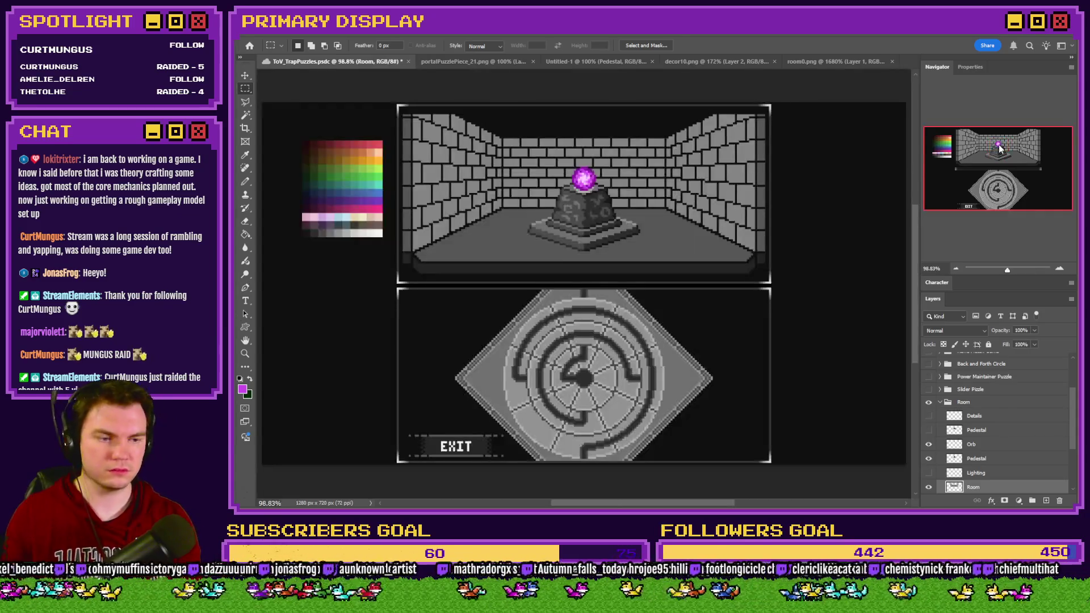
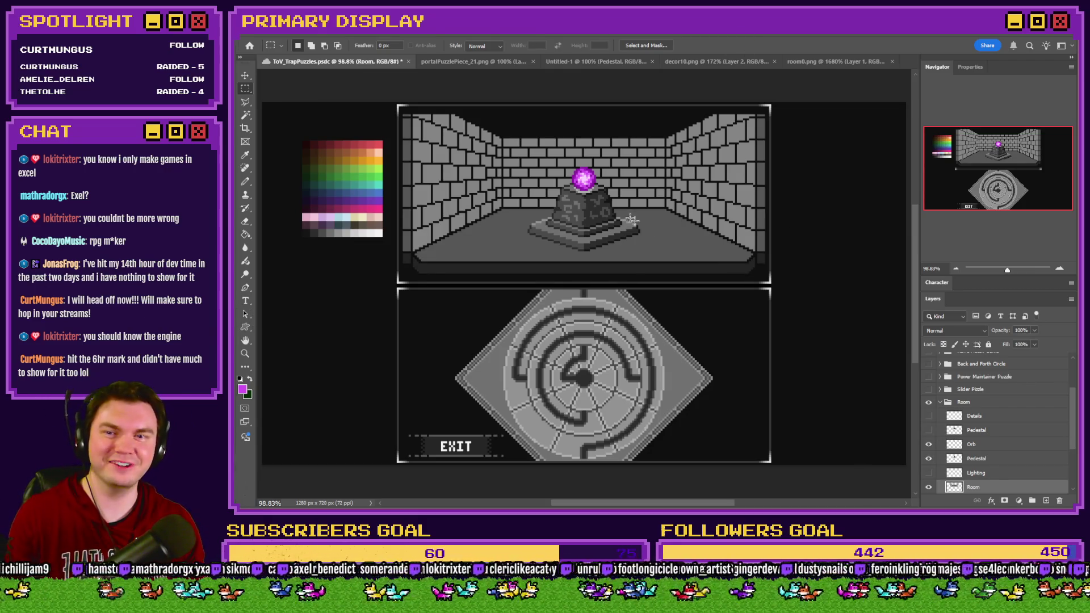
Look over the picture coordinates in the RPG Maker event script
key("alt+Tab")
left_click(828, 280)
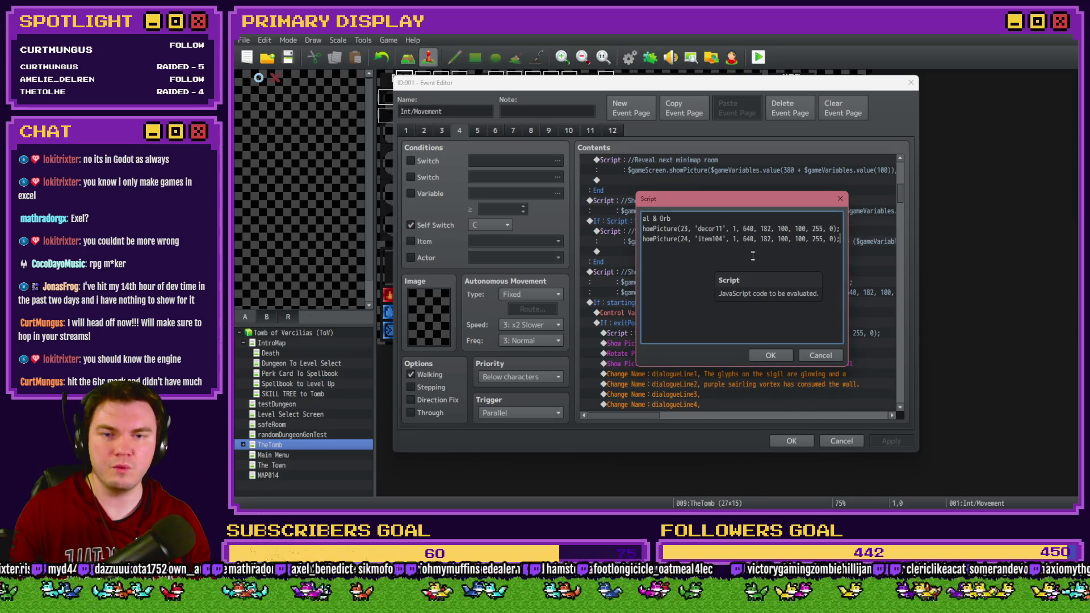
key("alt+Tab")
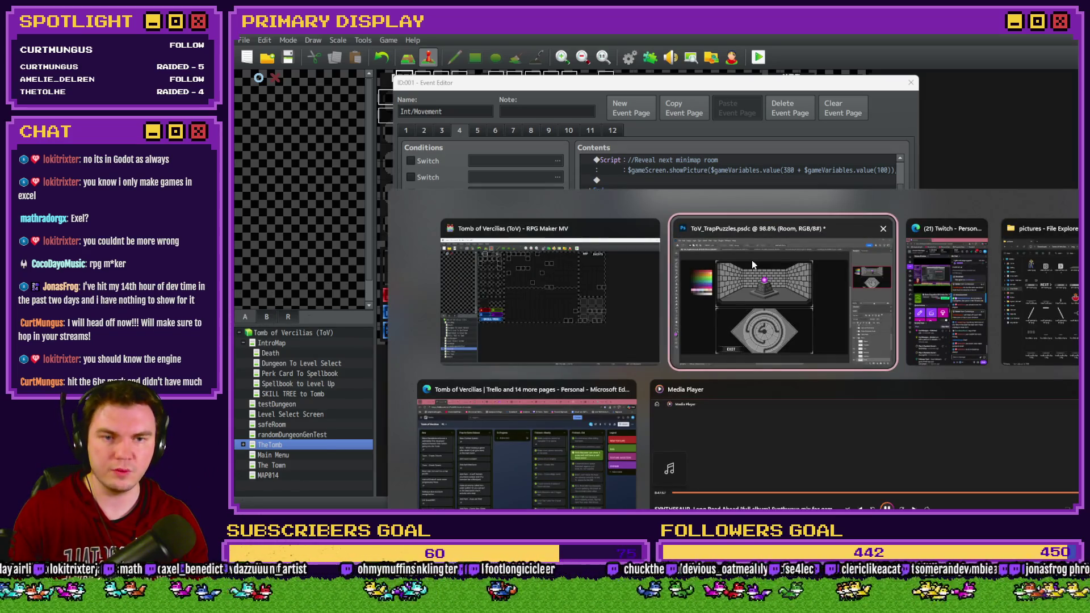
Drag decor11.png from the game's pictures folder into the room art as a new layer
key("alt+Tab")
key("alt+Tab")
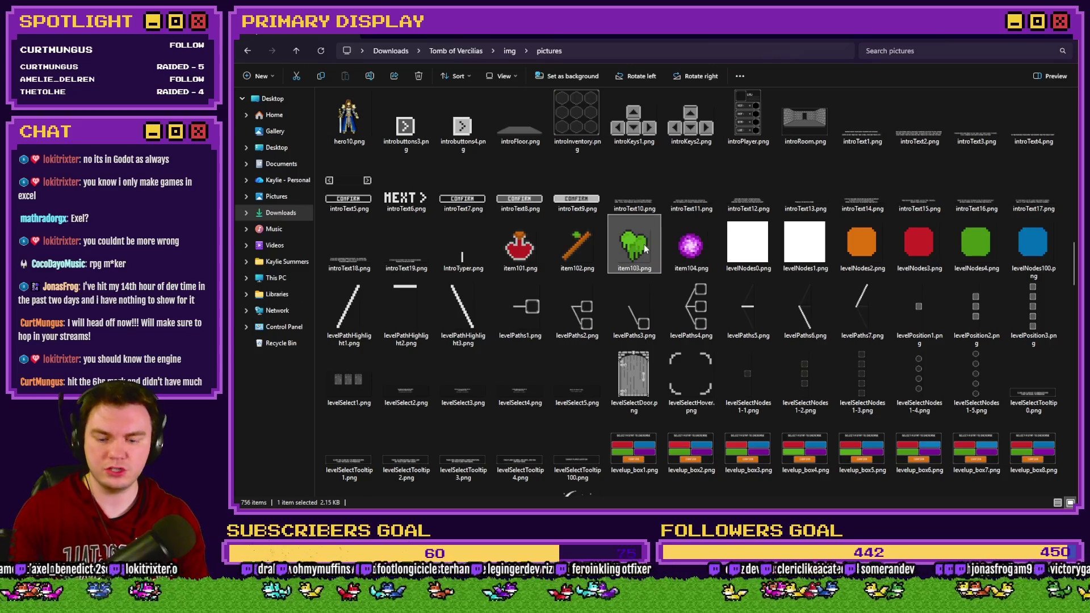
type("dec")
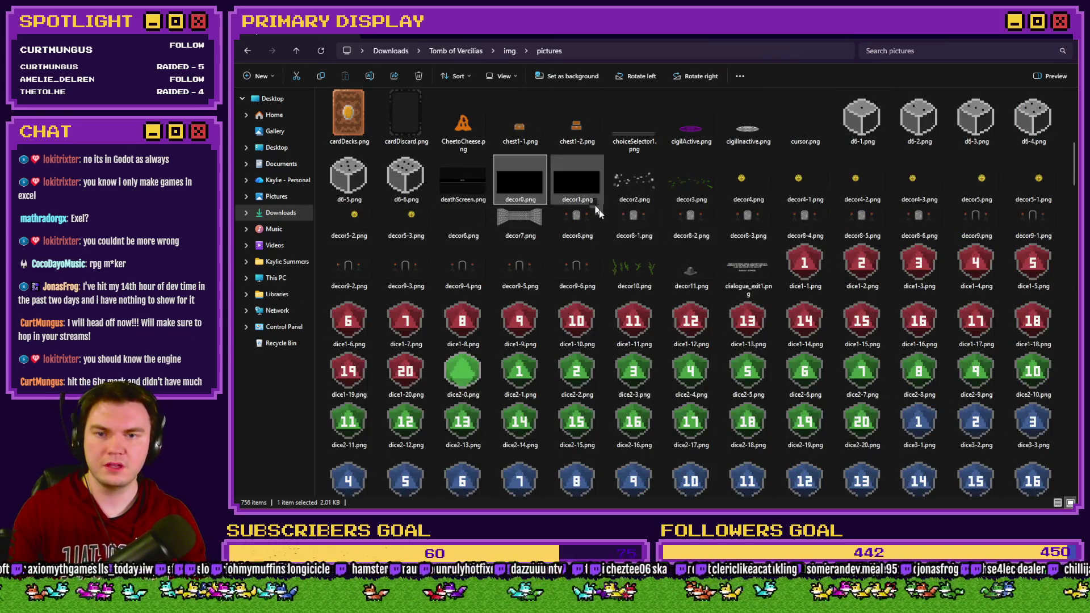
left_click(704, 266)
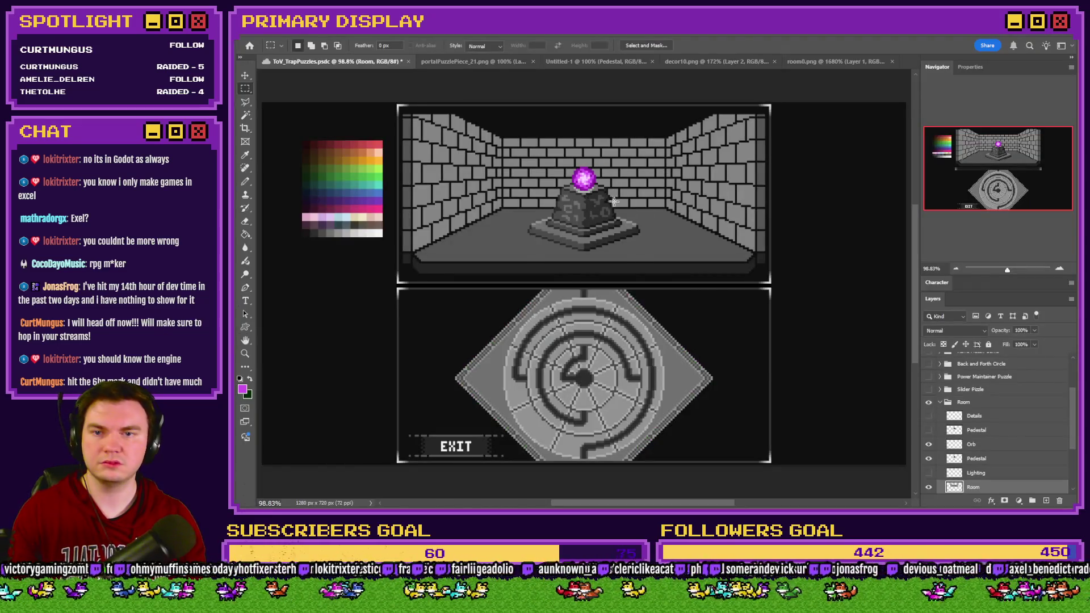
mouse_move(691, 265)
left_mouse_down()
mouse_move(613, 264)
mouse_move(609, 176)
left_mouse_up()
scroll(611, 227, "up", 5)
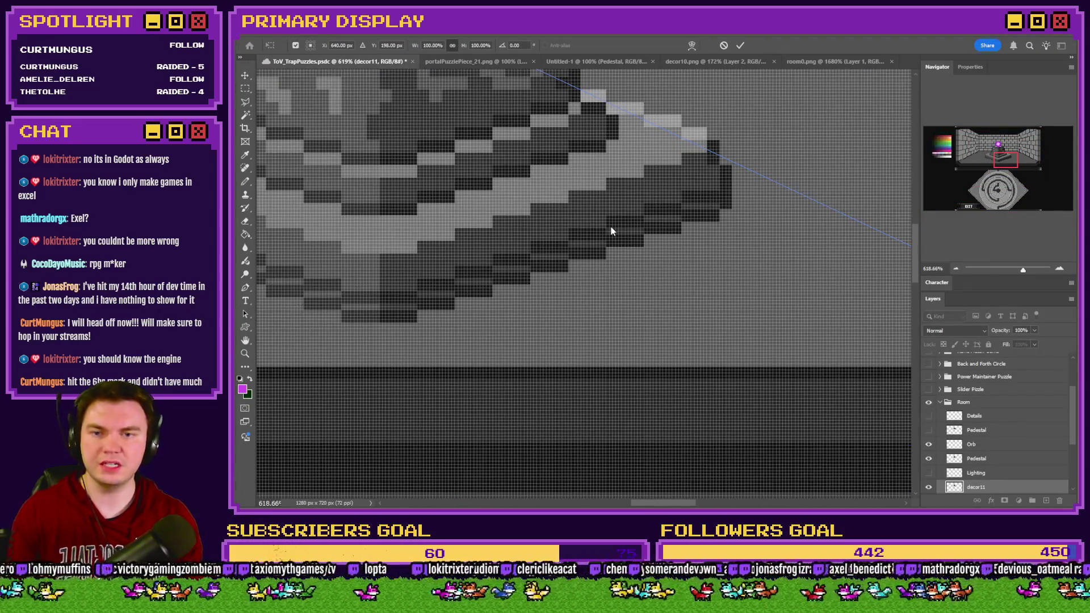
Commit decor11, reposition it over the room scene with Free Transform, and recheck the script
left_click(245, 88)
scroll(721, 314, "down", 5)
right_click(722, 312)
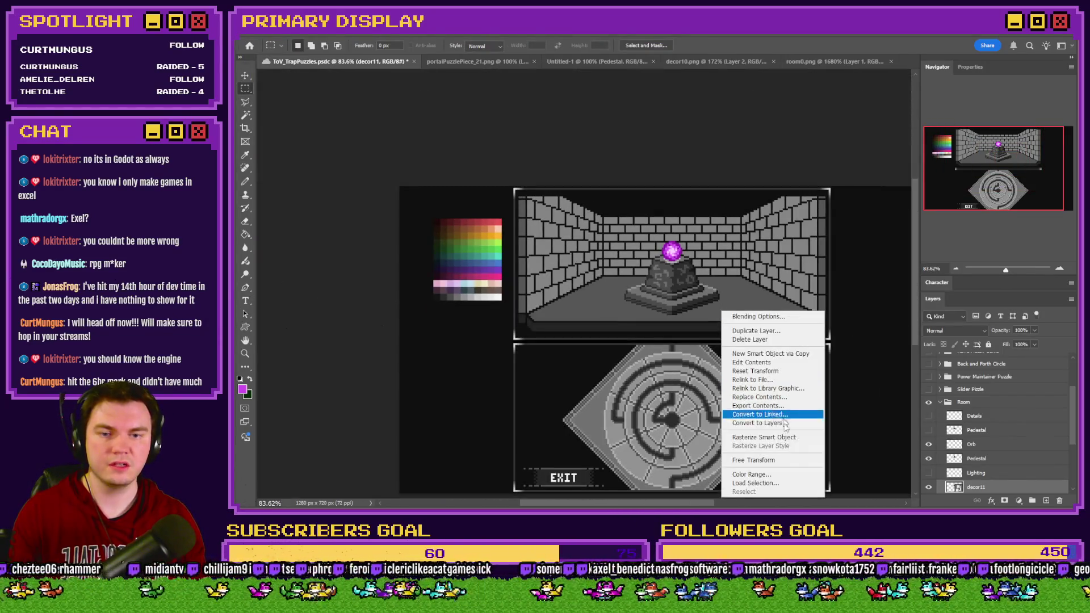
left_click(755, 460)
mouse_move(755, 302)
left_mouse_down()
mouse_move(538, 246)
mouse_move(464, 240)
left_mouse_up()
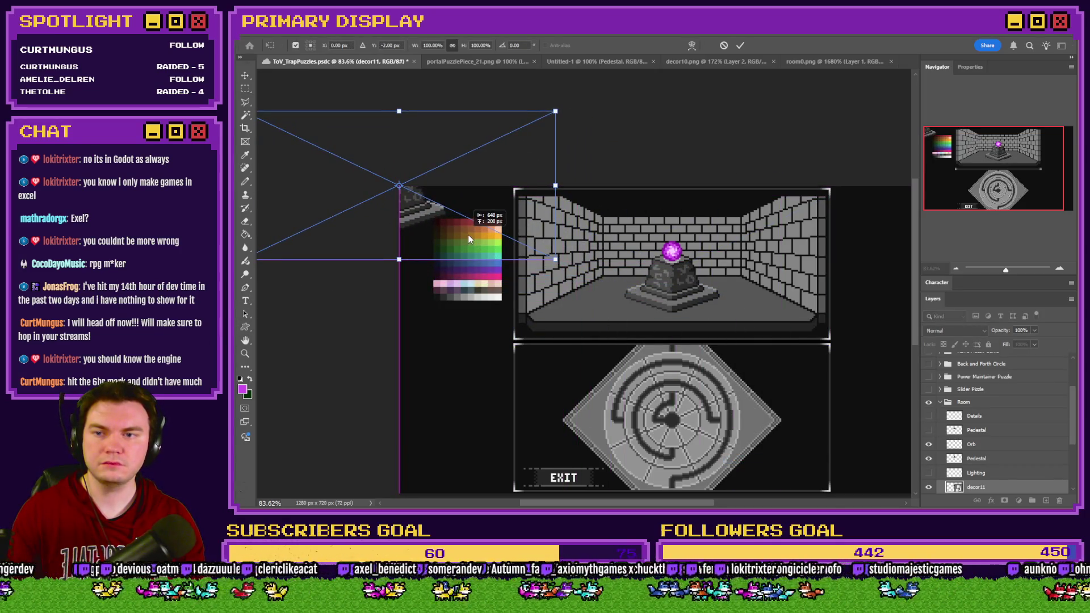
key("Down")
key("Down")
mouse_move(423, 208)
left_mouse_down()
mouse_move(696, 302)
mouse_move(697, 266)
left_mouse_up()
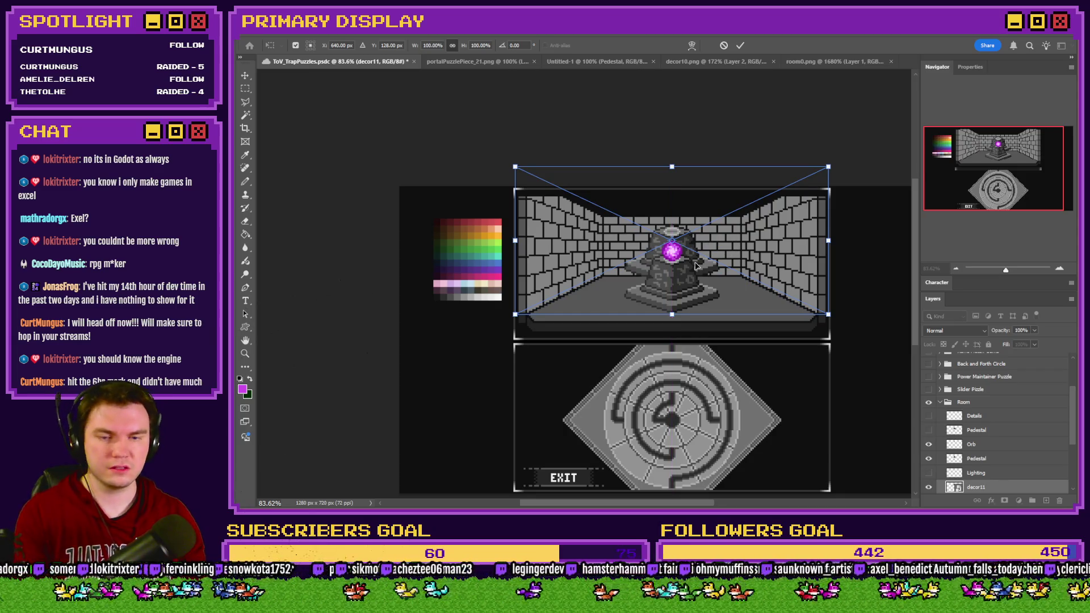
key("Return")
key("alt+Tab")
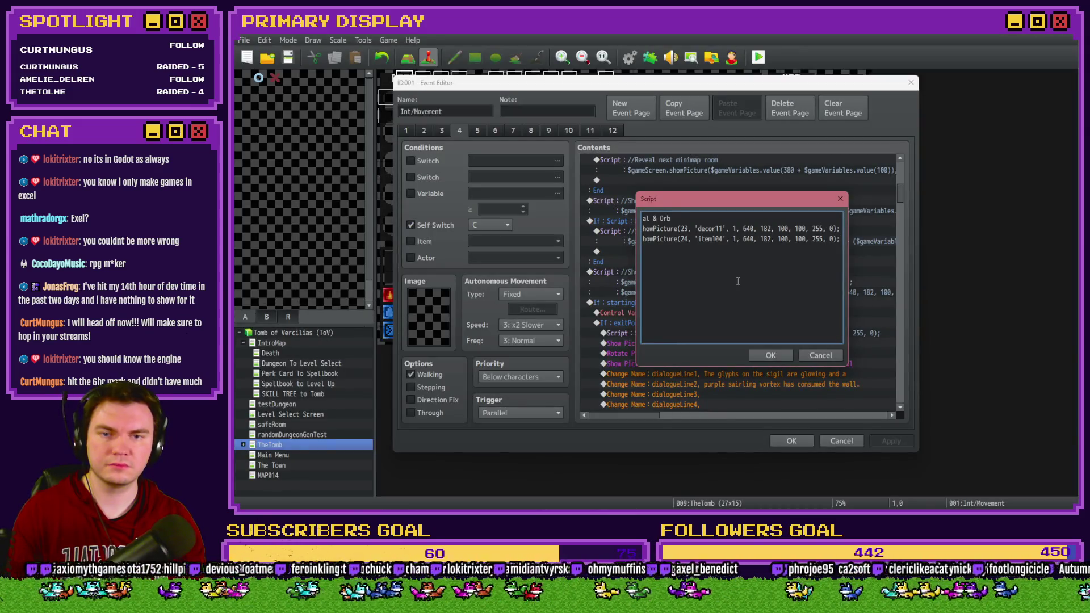
Move decor11 via Free Transform and compare its offset with the script's 640, 182 coordinates
key("alt+Tab")
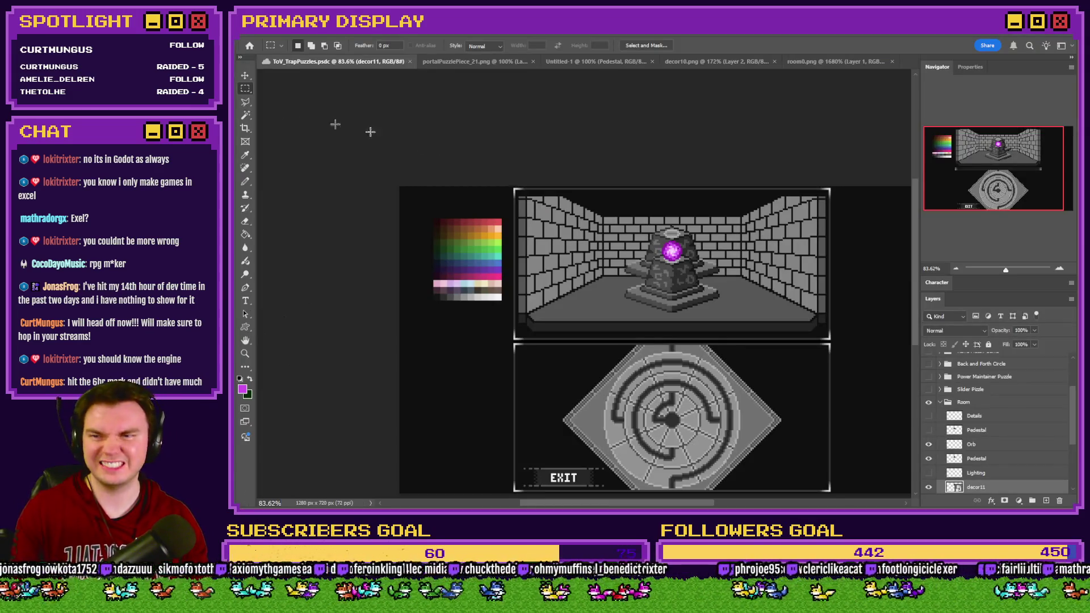
right_click(669, 226)
left_click(701, 374)
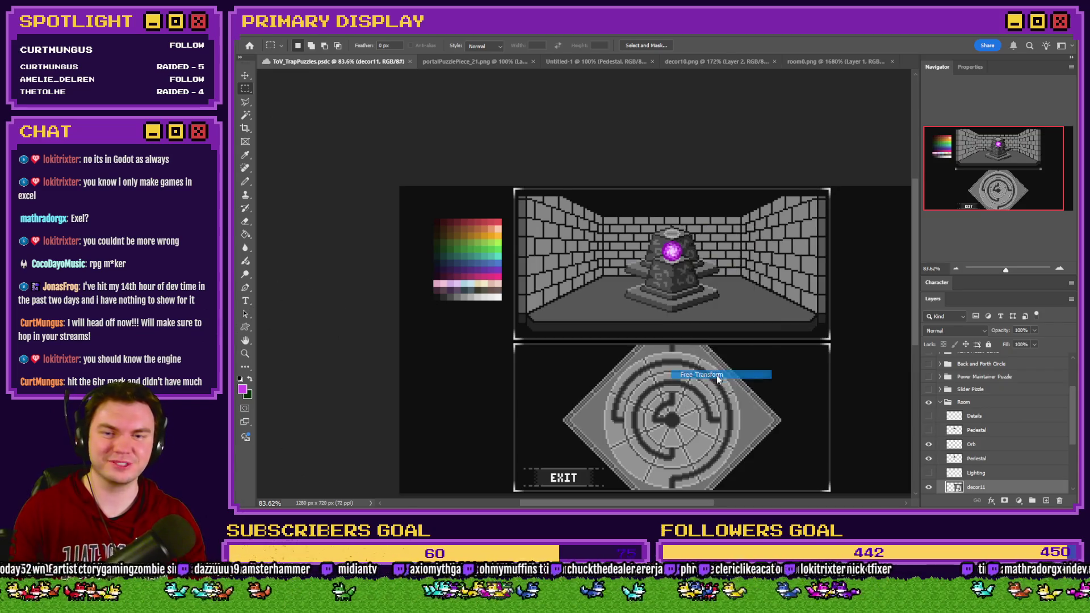
scroll(682, 274, "up", 3)
scroll(683, 275, "up", 2)
left_click_drag(738, 275, 749, 120)
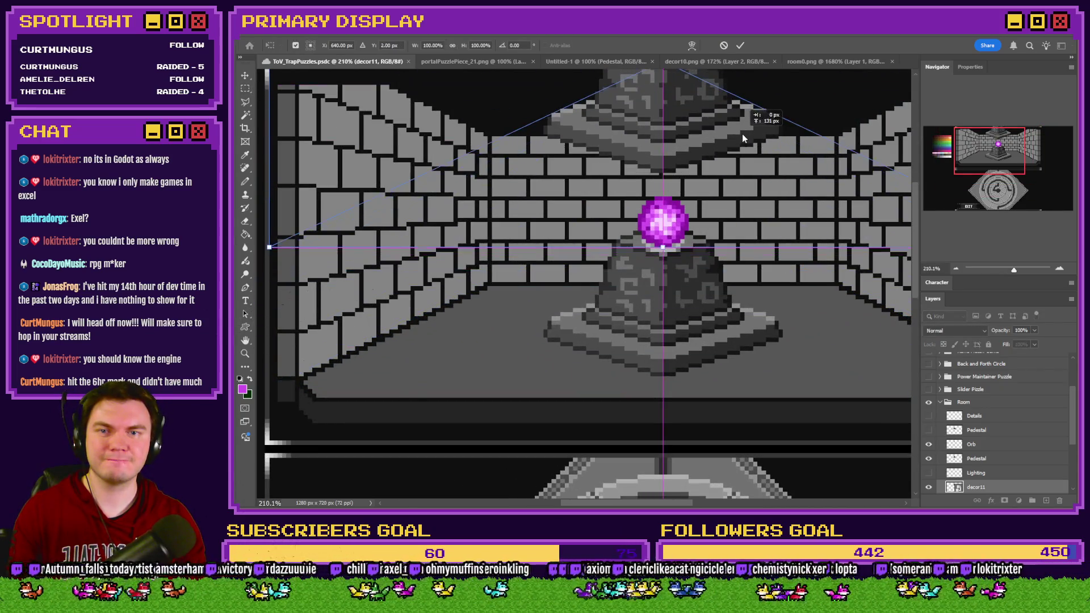
scroll(733, 270, "up", 2)
scroll(733, 269, "up", 2)
mouse_move(726, 222)
left_mouse_down()
mouse_move(738, 180)
mouse_move(710, 285)
mouse_move(710, 352)
left_mouse_up()
scroll(725, 219, "down", 3)
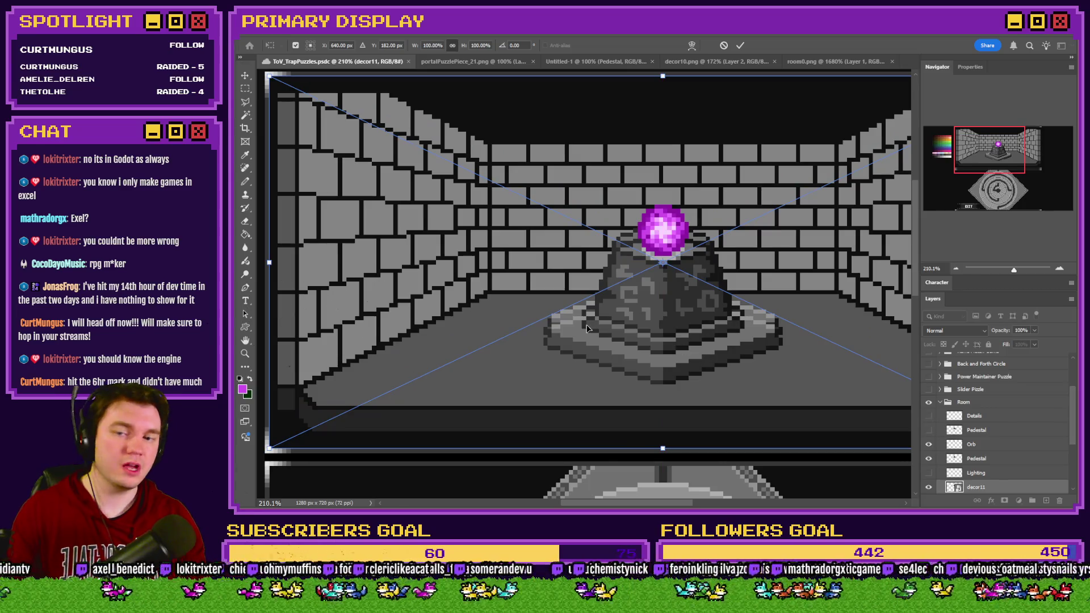
key("alt+Tab")
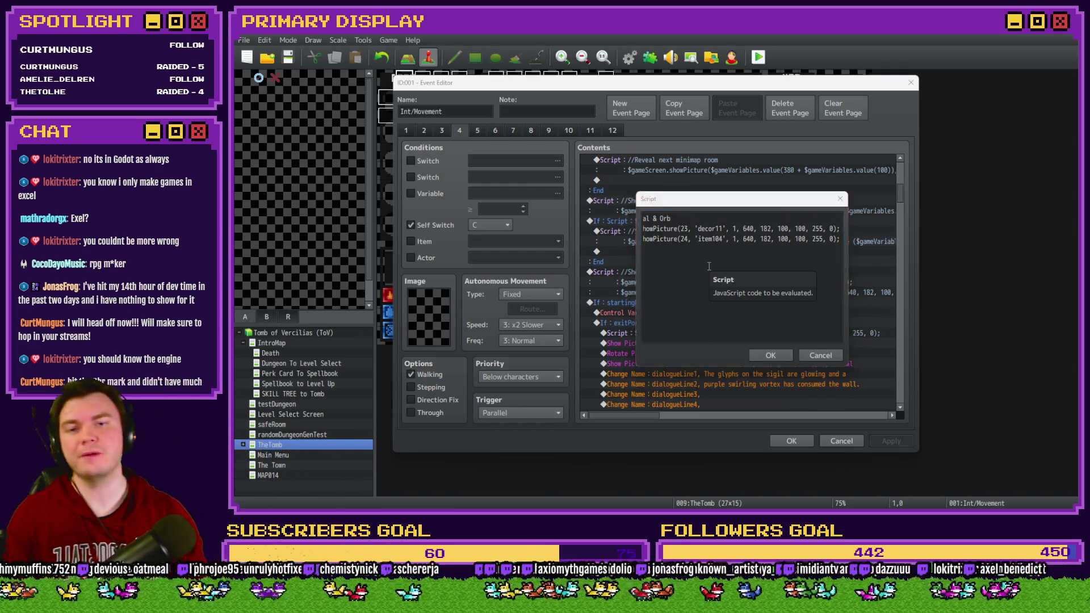
key("alt+Tab")
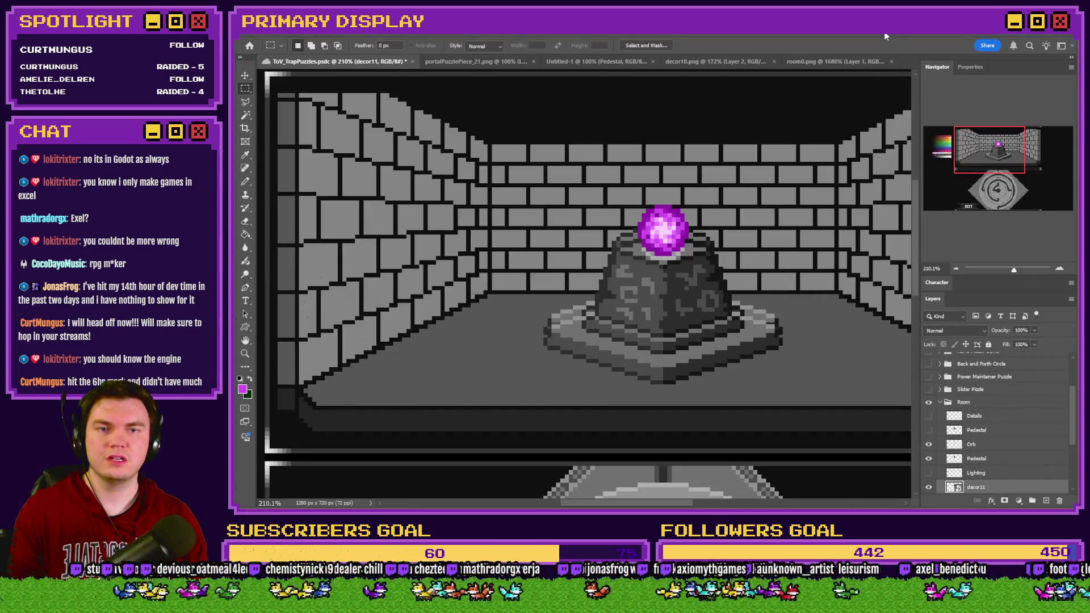
Select the Room layer and nudge it up slightly into alignment
scroll(715, 281, "up", 5)
scroll(696, 276, "down", 8)
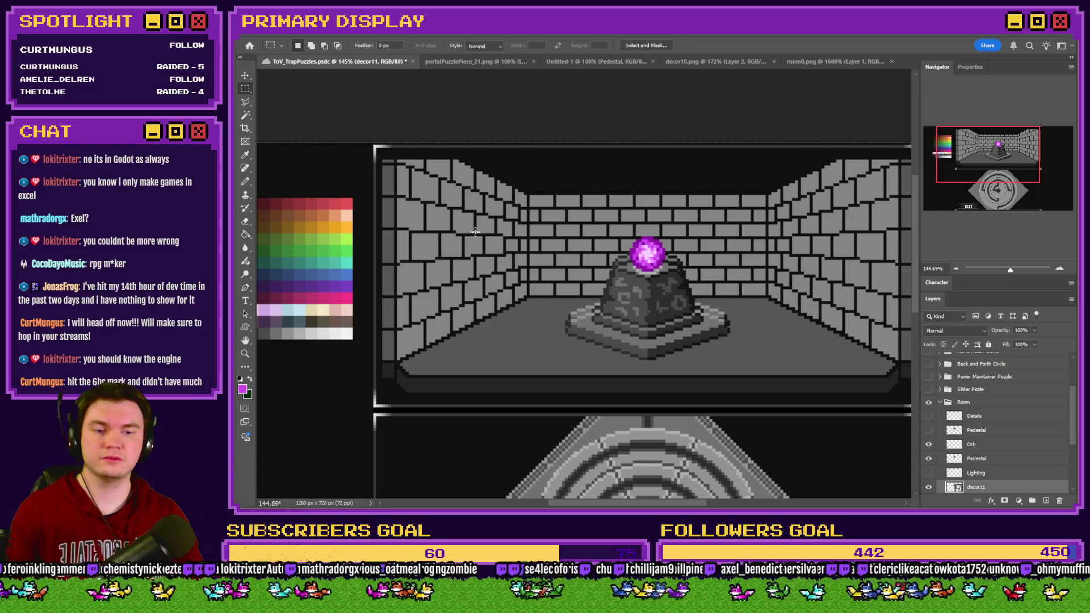
scroll(982, 444, "down", 3)
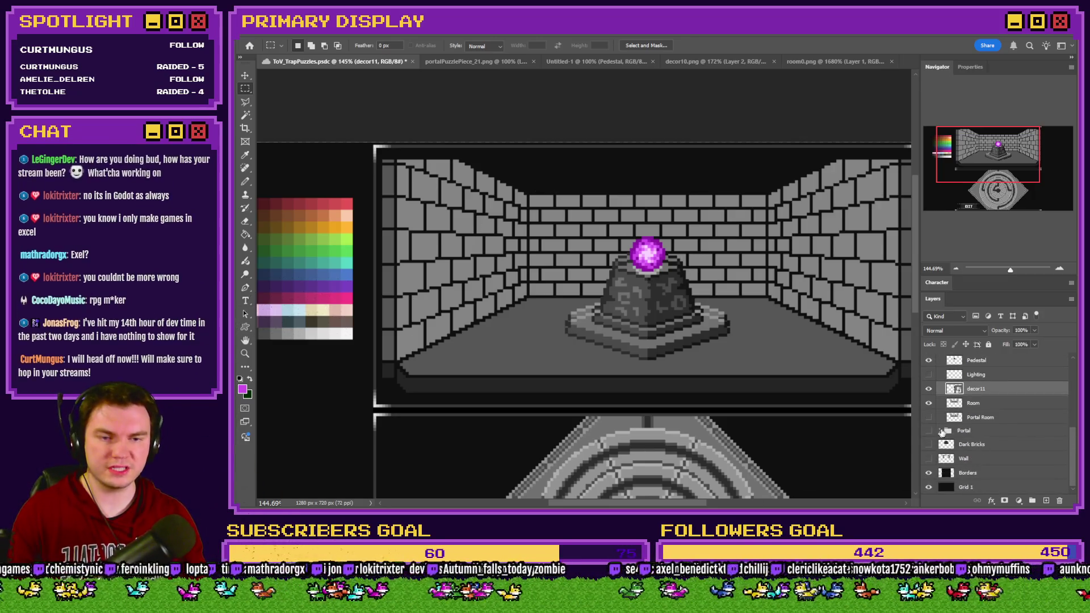
left_click(973, 403)
scroll(433, 126, "up", 4)
scroll(433, 126, "up", 8)
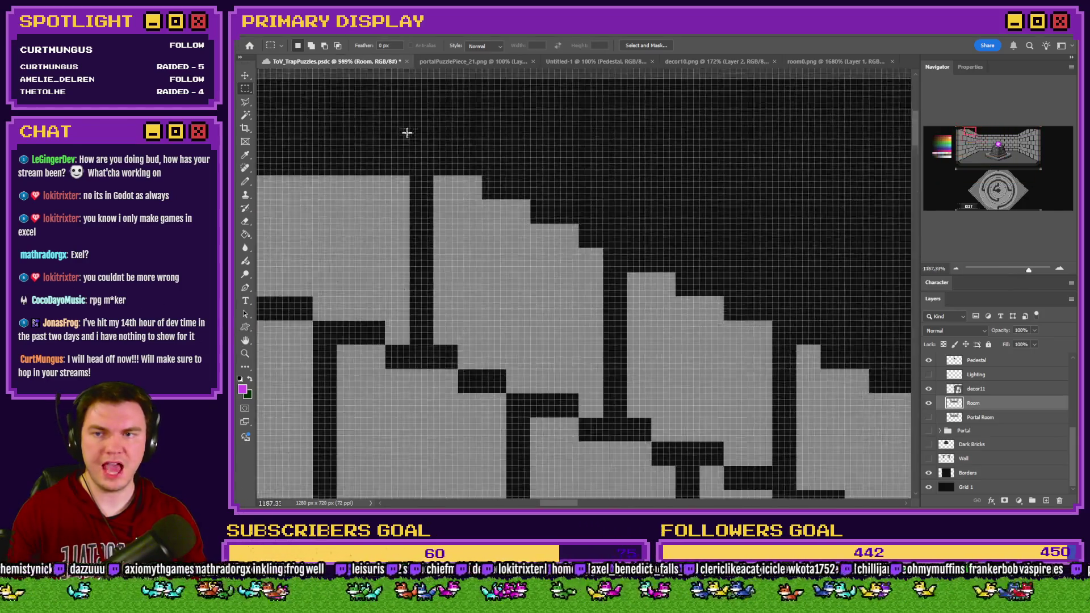
left_click_drag(530, 311, 560, 164)
key("shift+Down")
key("Up")
key("Up")
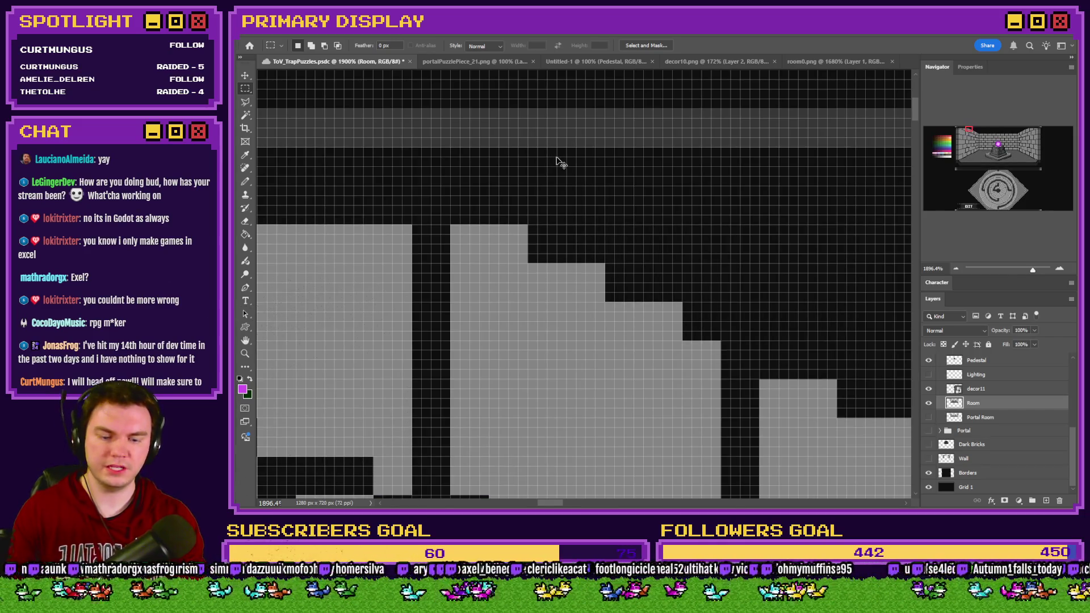
key("ctrl+0")
Compare the room with and without the lower Pedestal layer, leaving it hidden
scroll(559, 166, "up", 5)
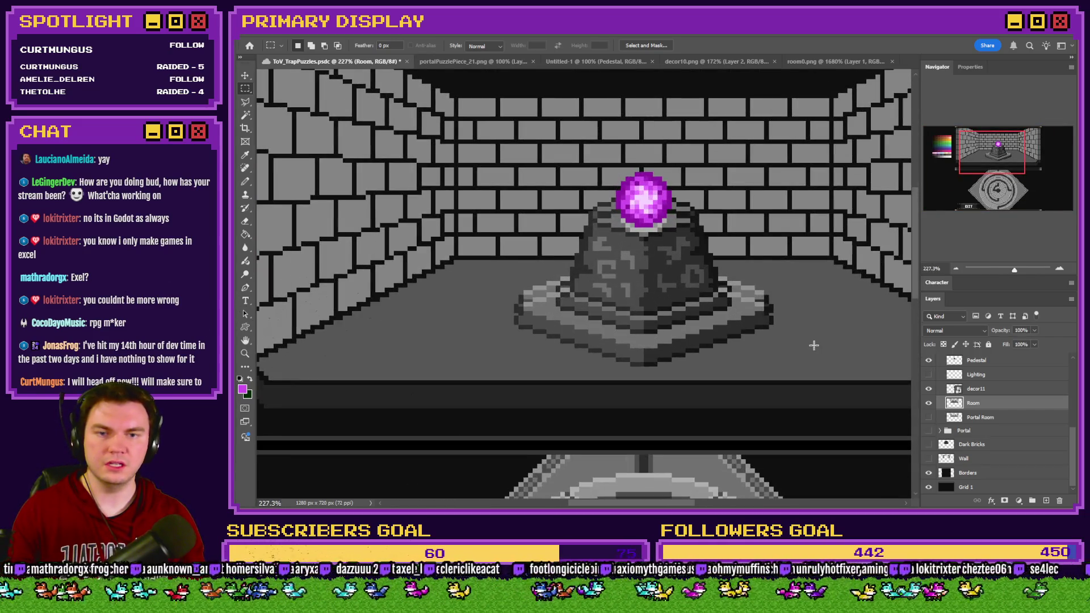
scroll(951, 417, "up", 2)
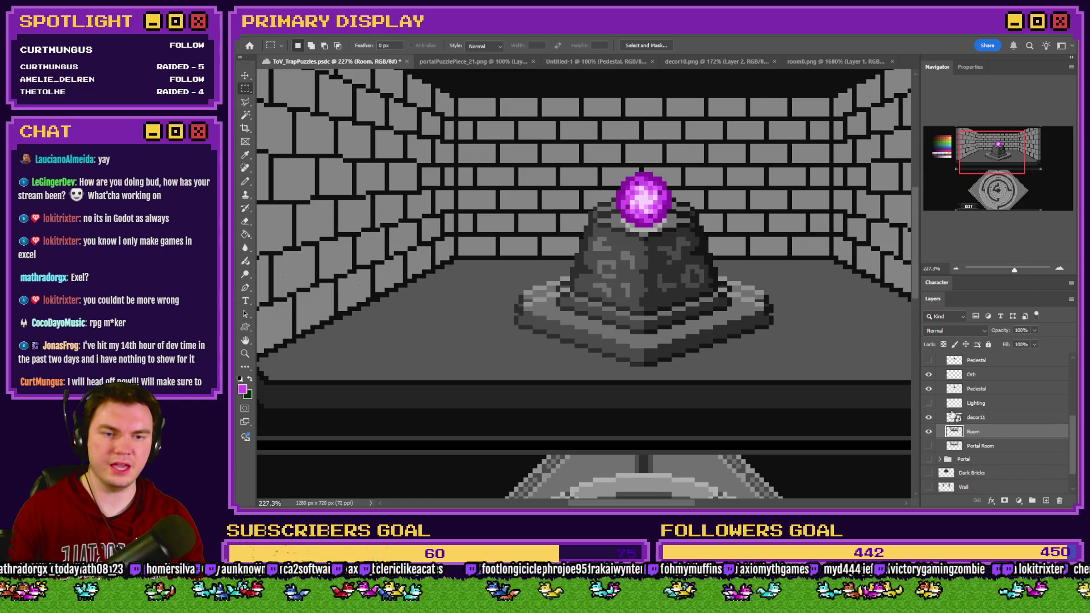
left_click(930, 389)
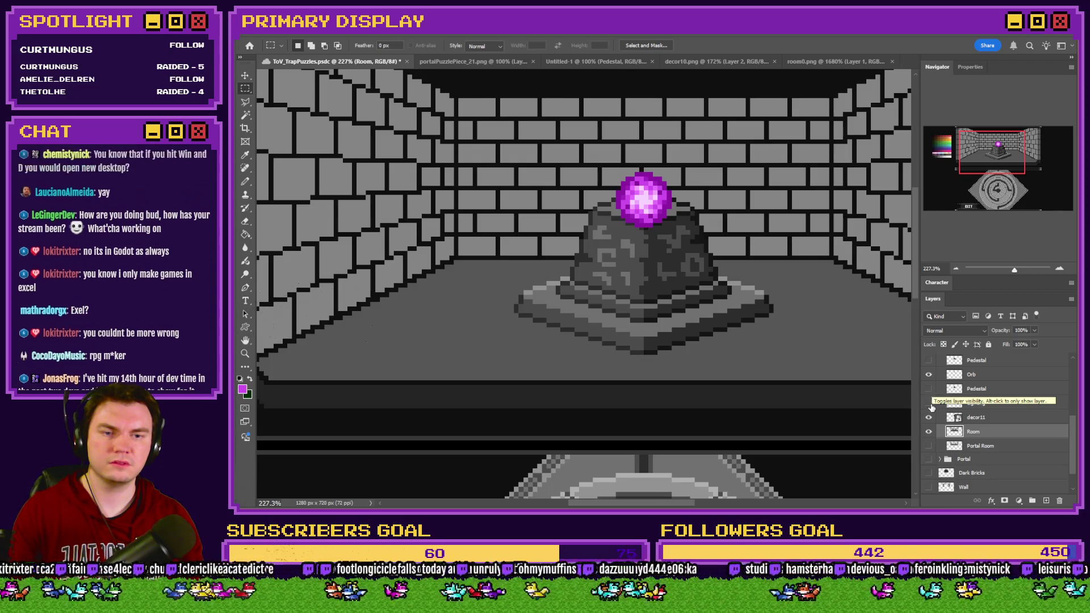
left_click(930, 390)
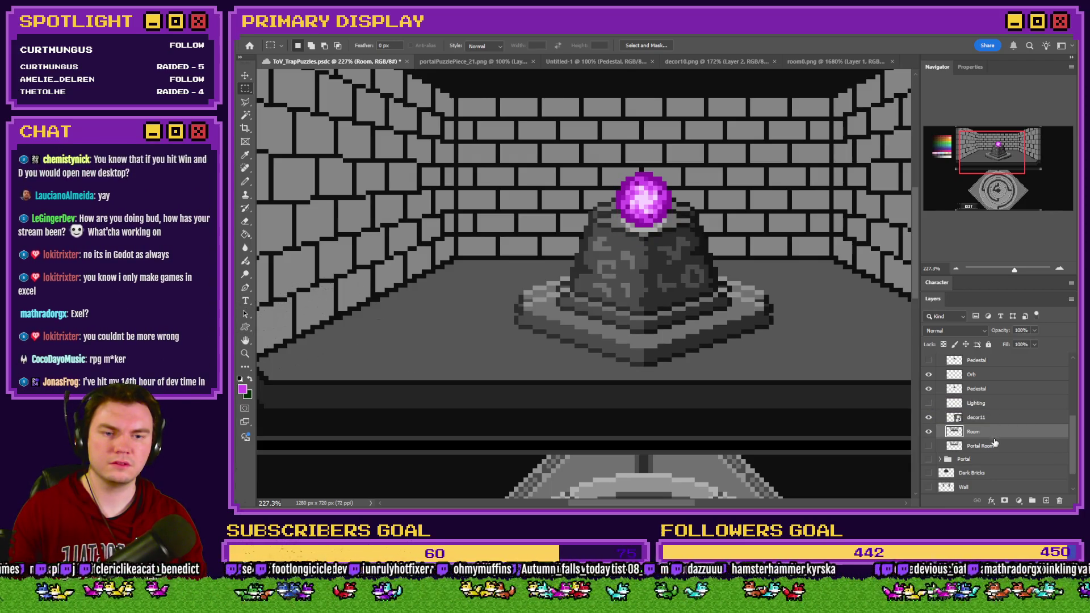
left_click(930, 389)
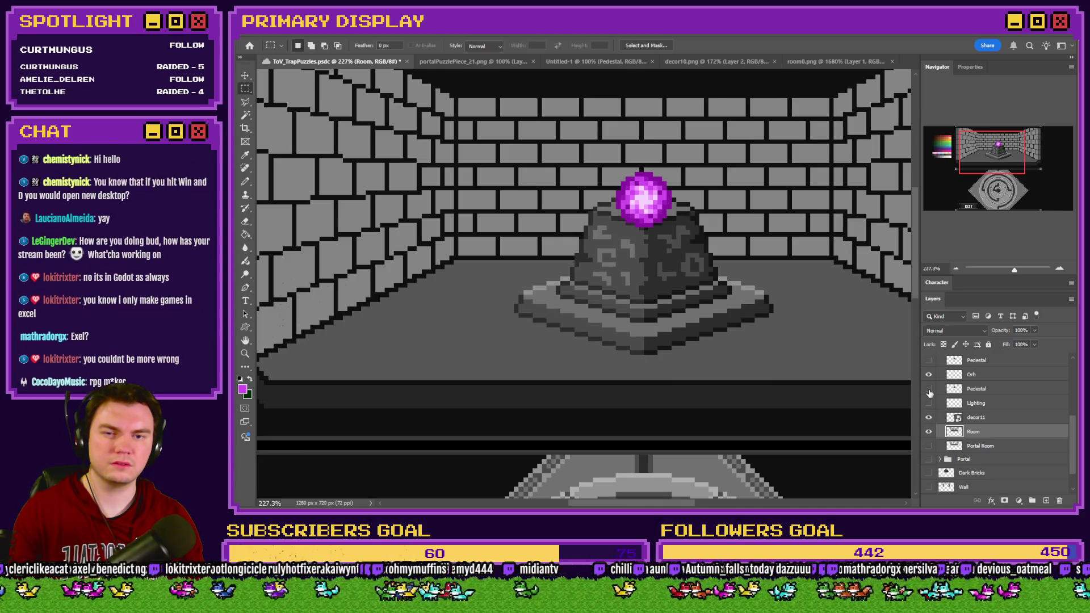
left_click(930, 390)
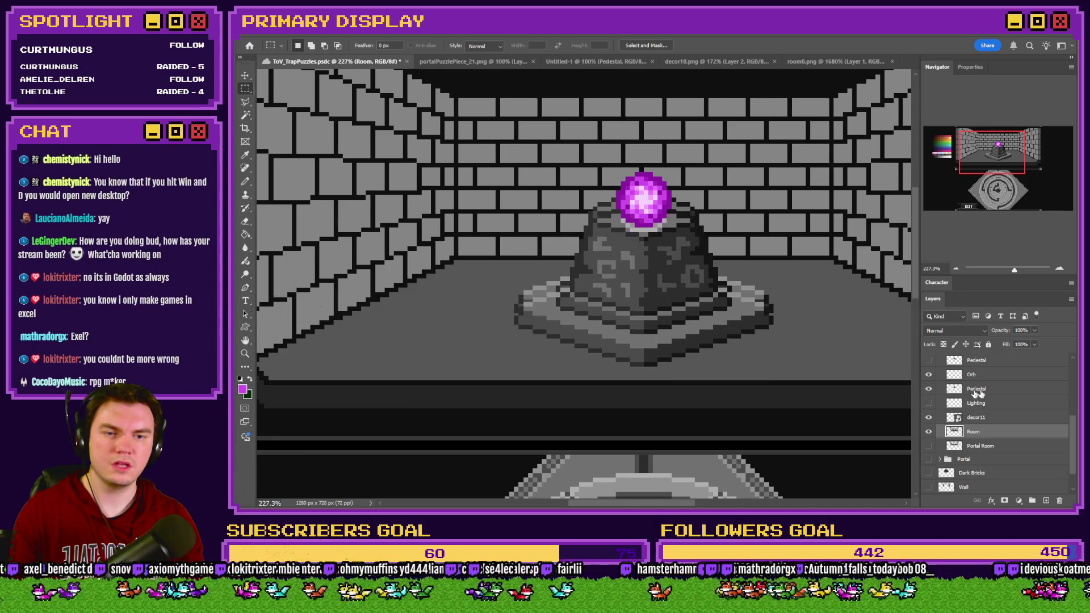
left_click(997, 423)
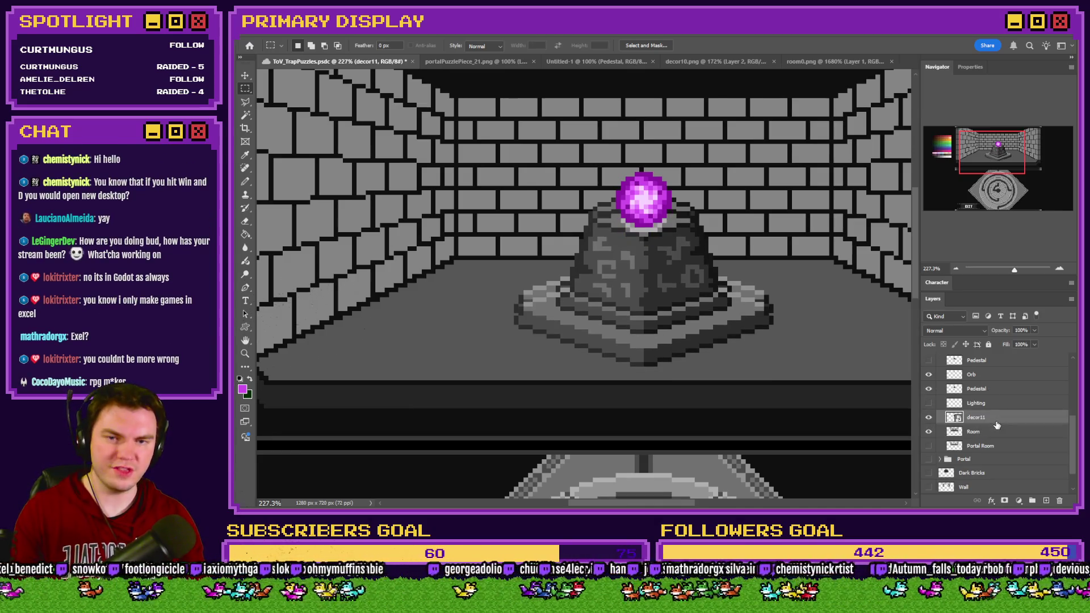
left_click(938, 391)
left_click(929, 390)
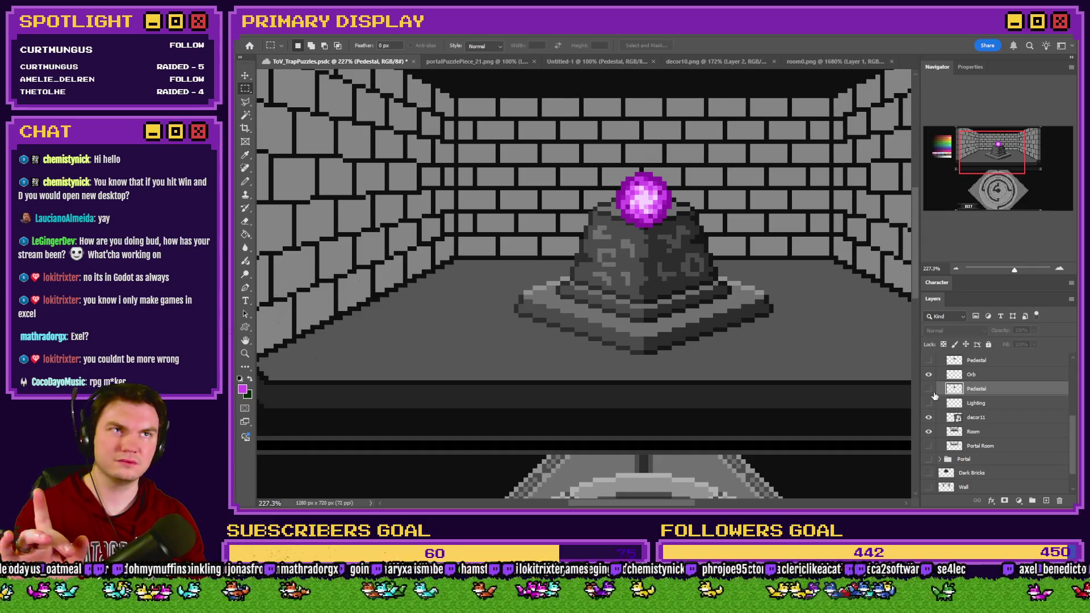
Raise the Orb layer about 15 px higher above the pedestal
left_click(977, 375)
scroll(677, 218, "up", 2)
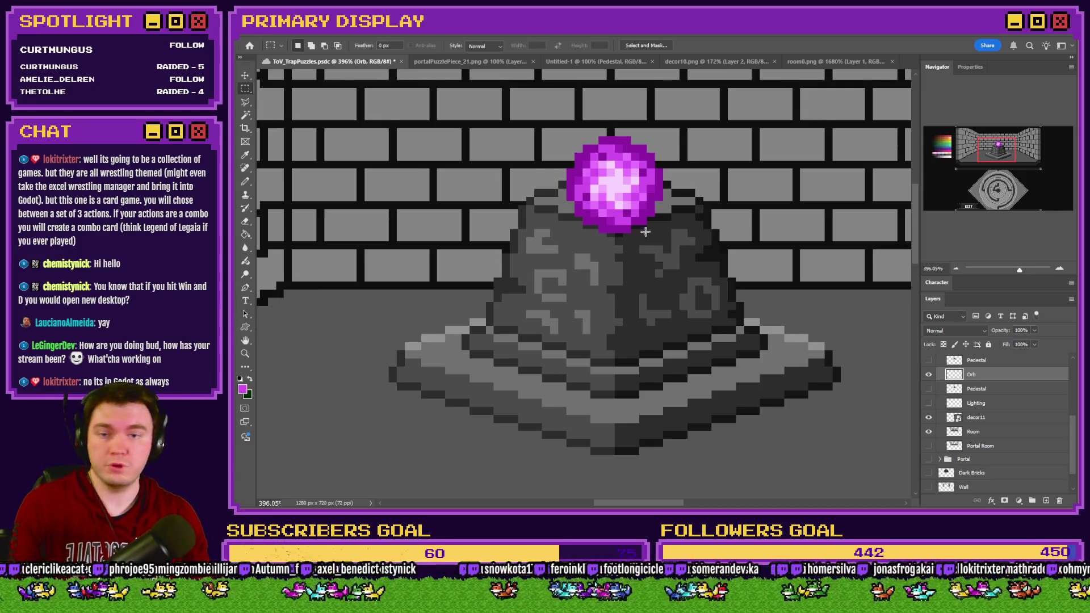
scroll(615, 240, "up", 3)
mouse_move(615, 239)
left_mouse_down()
mouse_move(606, 155)
mouse_move(612, 172)
left_mouse_up()
scroll(591, 260, "down", 6)
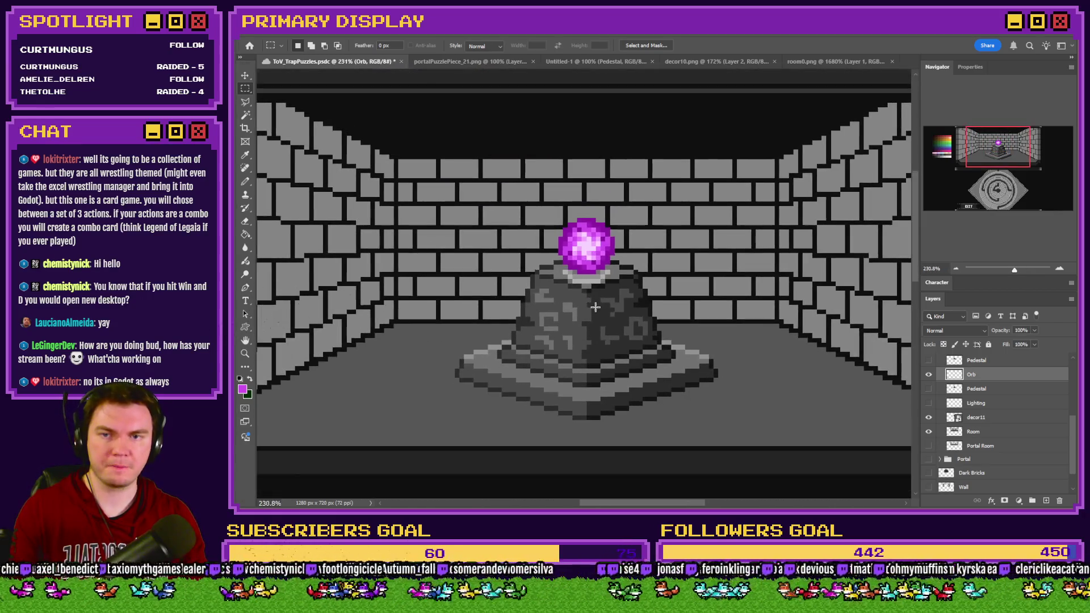
scroll(591, 260, "up", 3)
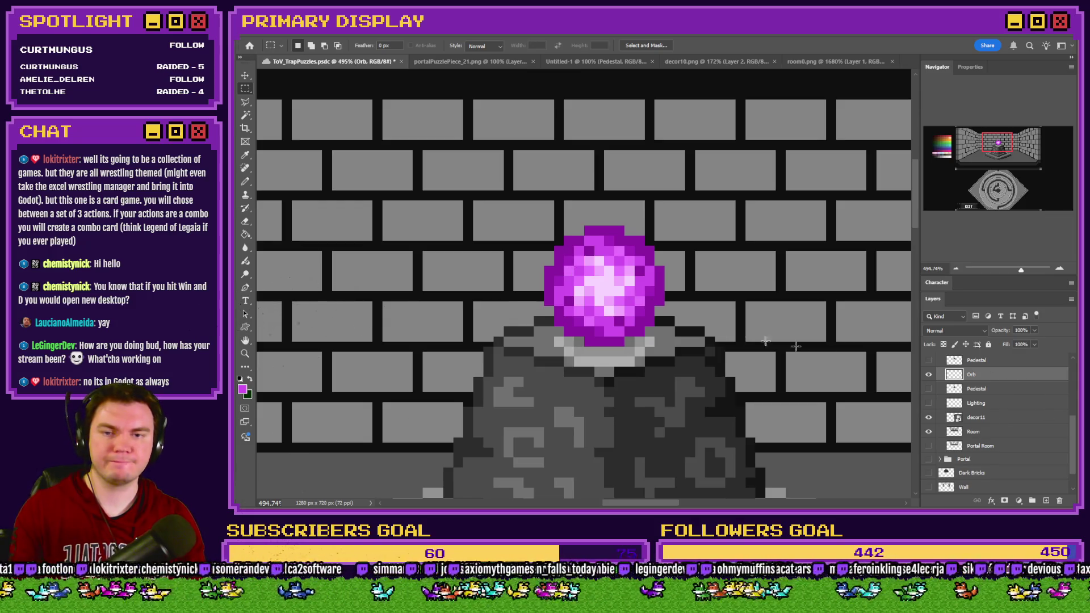
Read the orb's position, about 640 by 138 px, using Free Transform
right_click(643, 323)
left_click(675, 419)
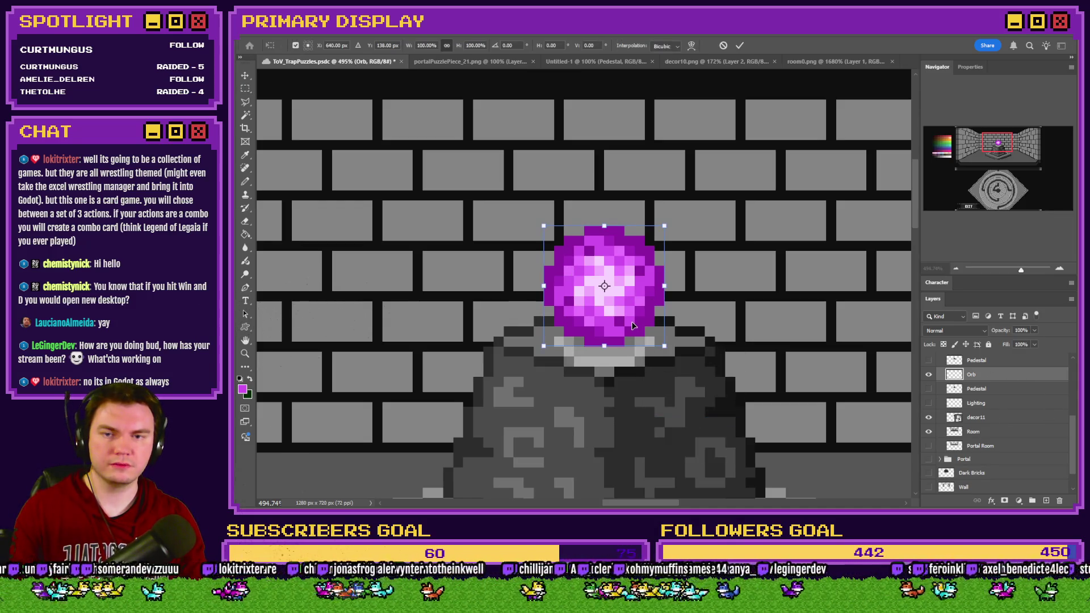
mouse_move(634, 325)
left_mouse_down()
mouse_move(370, 191)
mouse_move(239, 273)
mouse_move(236, 296)
mouse_move(267, 250)
mouse_move(399, 243)
mouse_move(451, 215)
left_mouse_up()
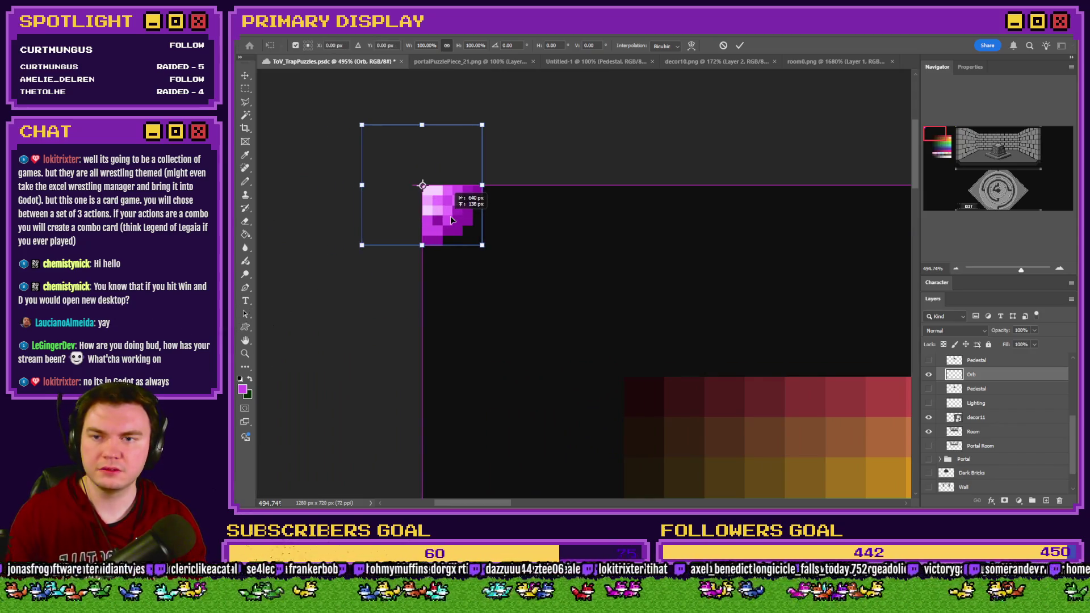
left_click(245, 91)
key("alt+Tab")
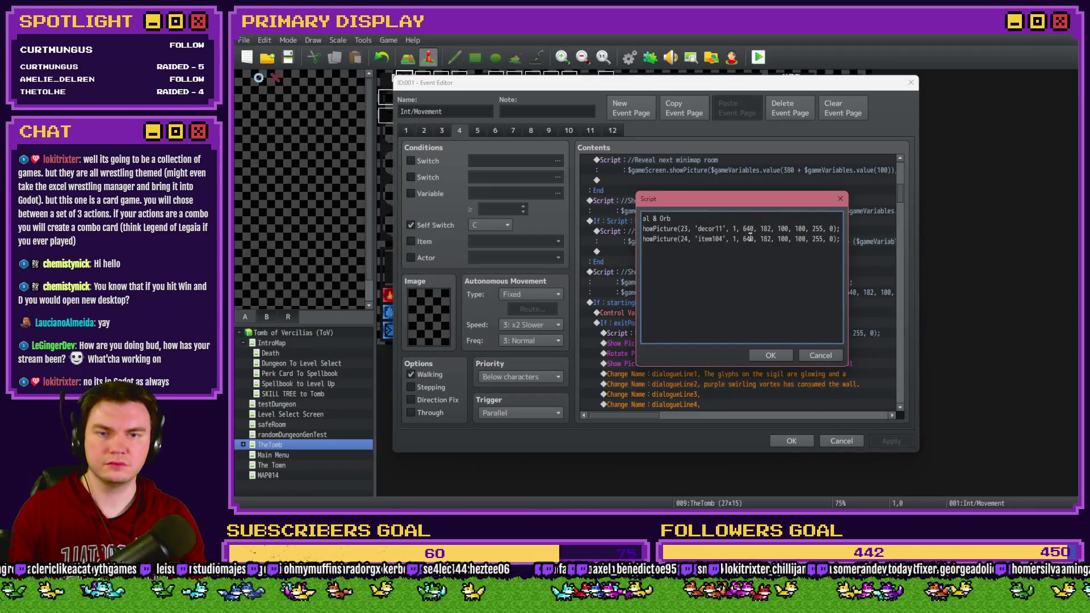
Change the item104 line's Y value from 182 to 138 and confirm the script
double_click(765, 239)
type("138")
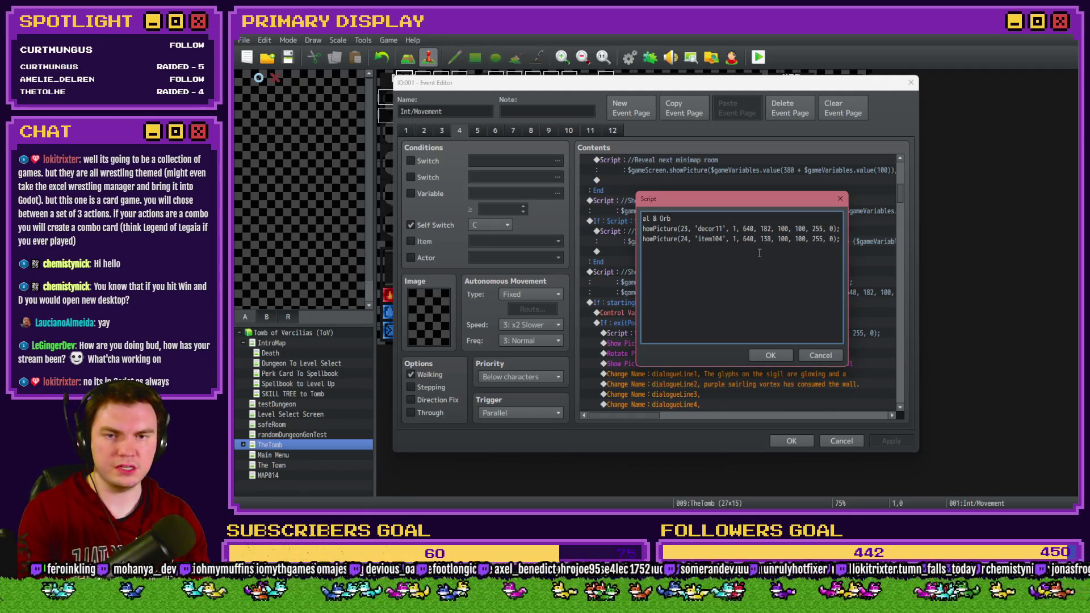
left_click_drag(805, 239, 850, 247)
left_click_drag(731, 239, 842, 239)
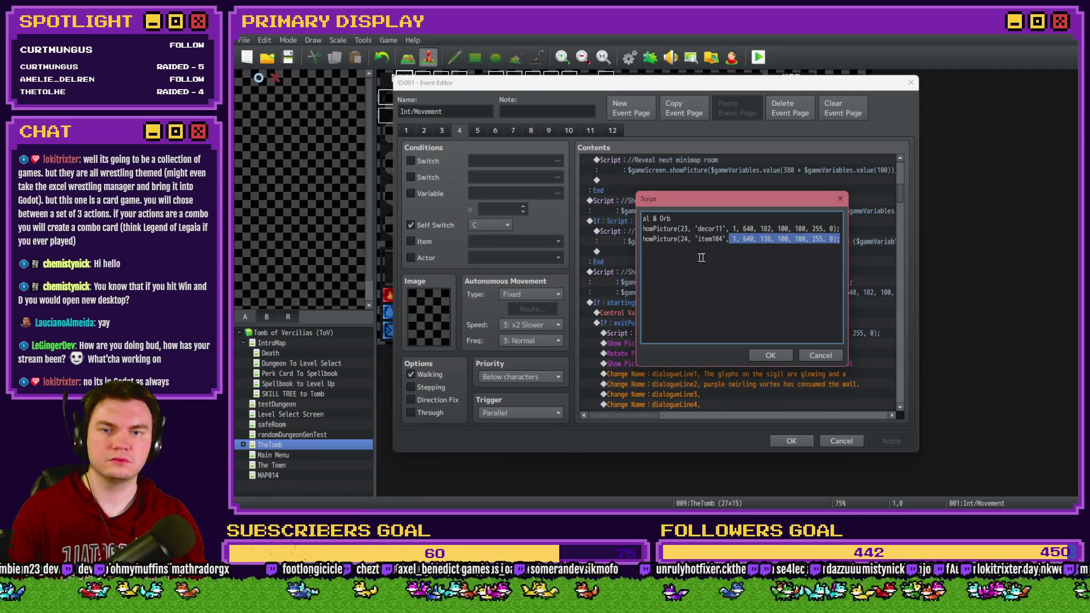
left_click(771, 355)
left_click(771, 355)
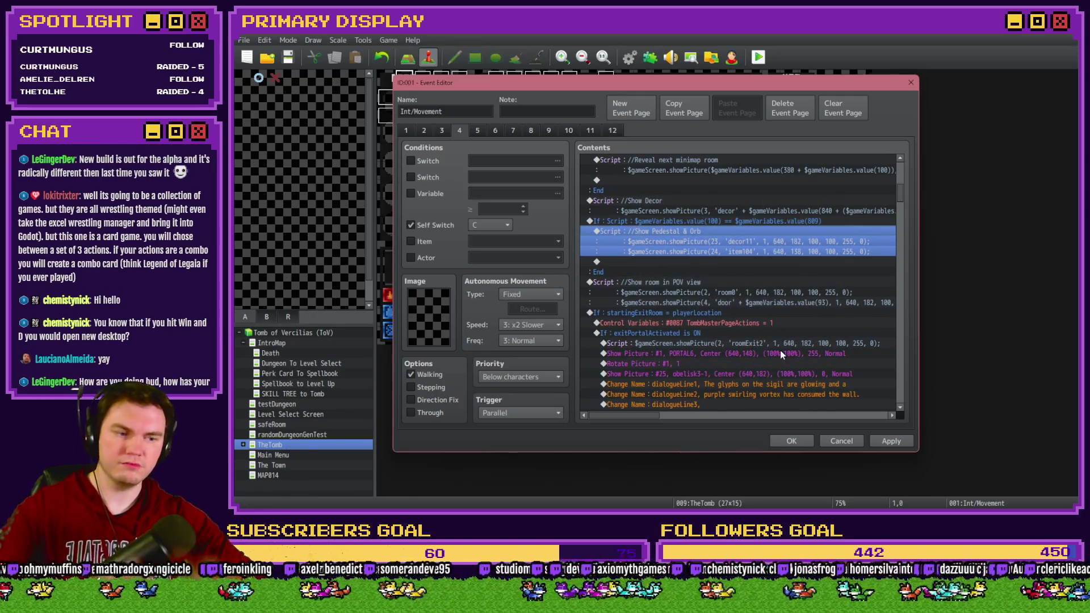
Select the pedestal-and-orb If block and switch to event page 1
left_click(765, 221)
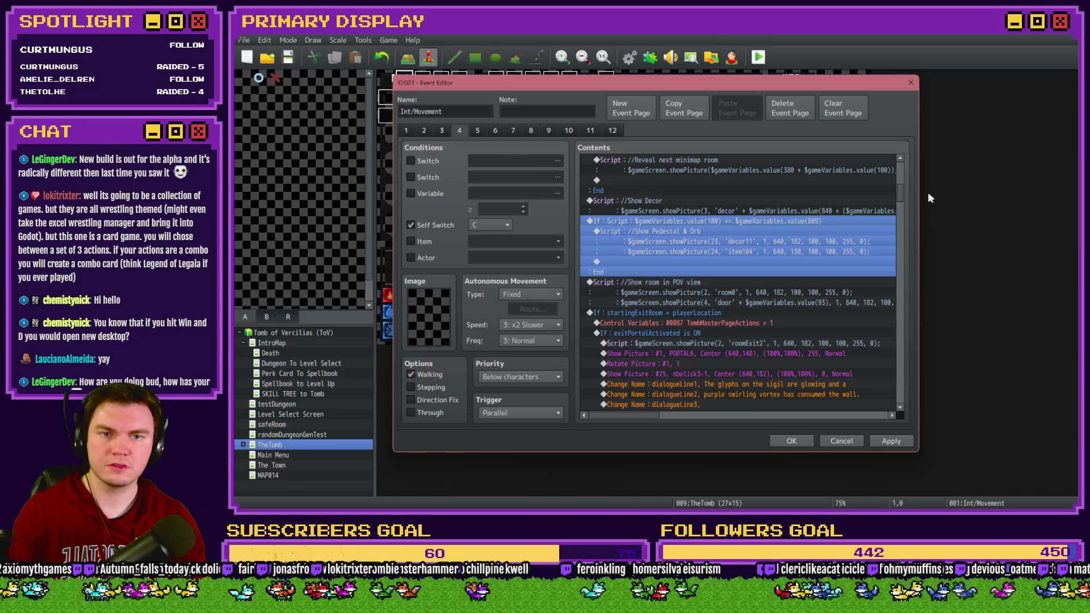
left_click(407, 131)
left_click(405, 131)
Review the commands on event pages 1, 2 and 3
left_click(421, 132)
left_click(405, 131)
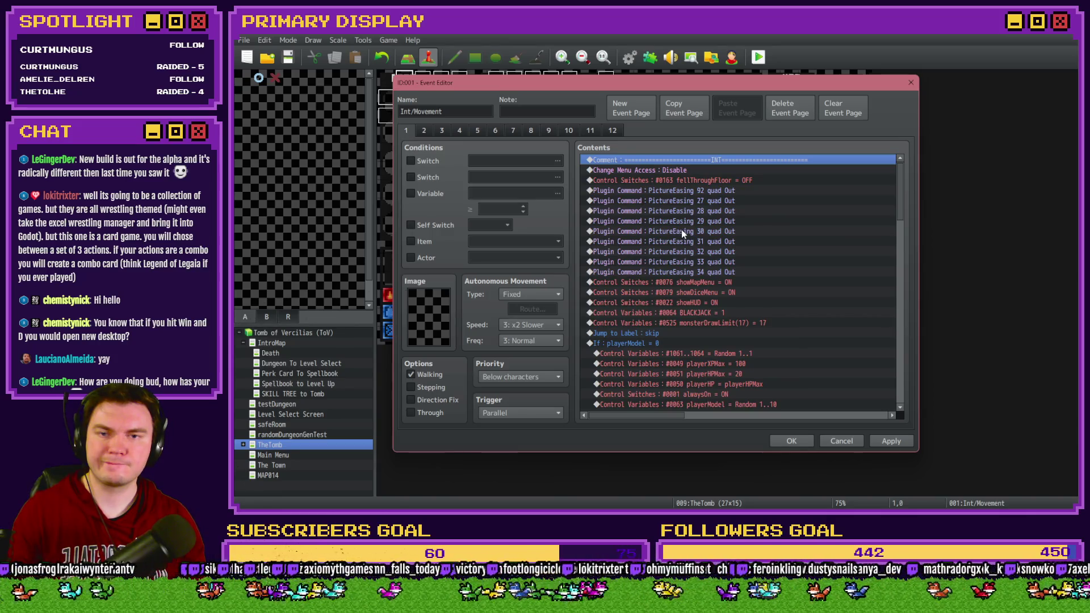
scroll(696, 262, "down", 3)
scroll(696, 262, "down", 10)
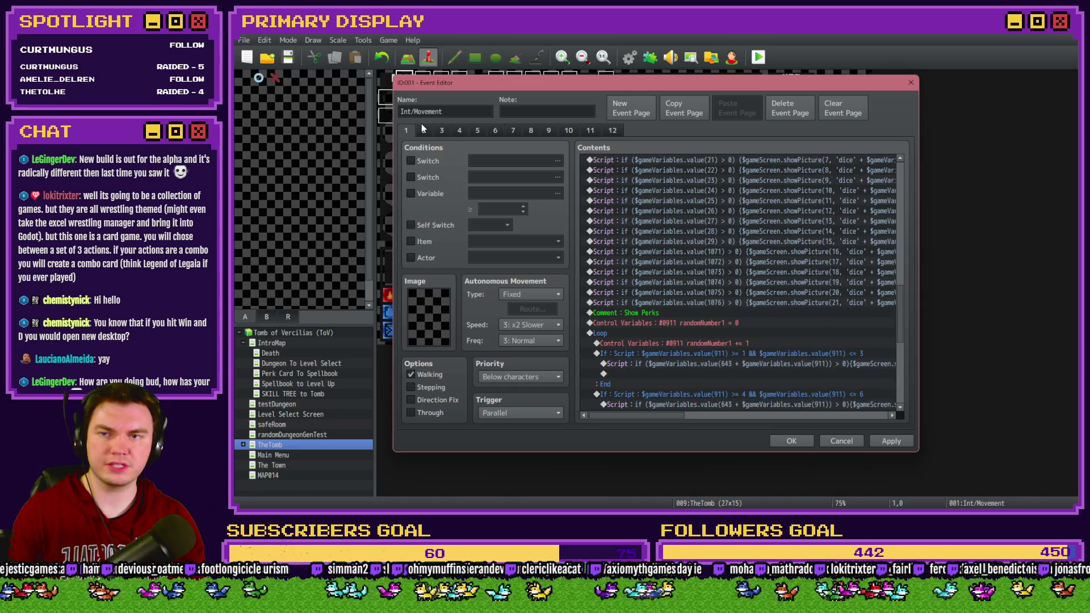
left_click(424, 131)
mouse_move(900, 171)
left_mouse_down()
mouse_move(903, 200)
mouse_move(759, 234)
left_mouse_up()
left_click(442, 131)
scroll(692, 253, "down", 5)
left_click(665, 243)
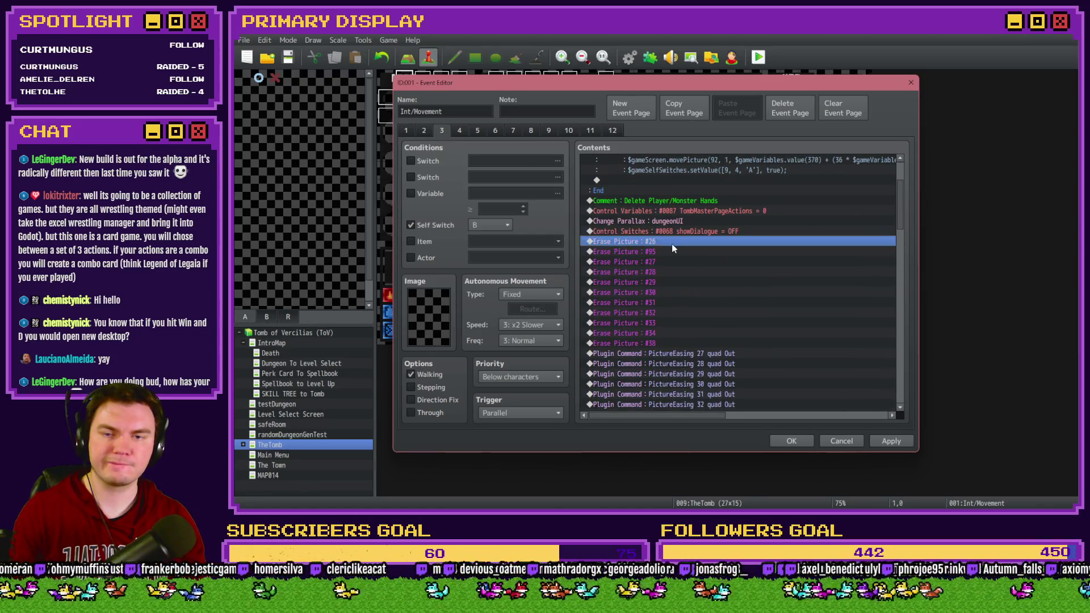
scroll(670, 266, "down", 15)
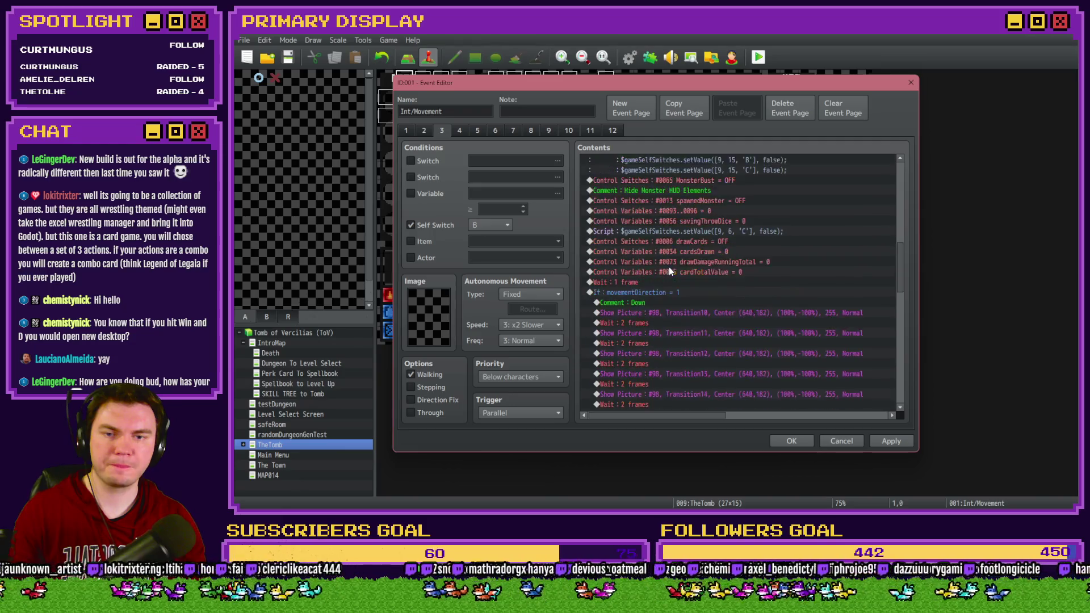
mouse_move(899, 302)
left_mouse_down()
mouse_move(906, 163)
mouse_move(902, 303)
left_mouse_up()
On event page 4, duplicate the Erase Picture #24 command
left_click(455, 130)
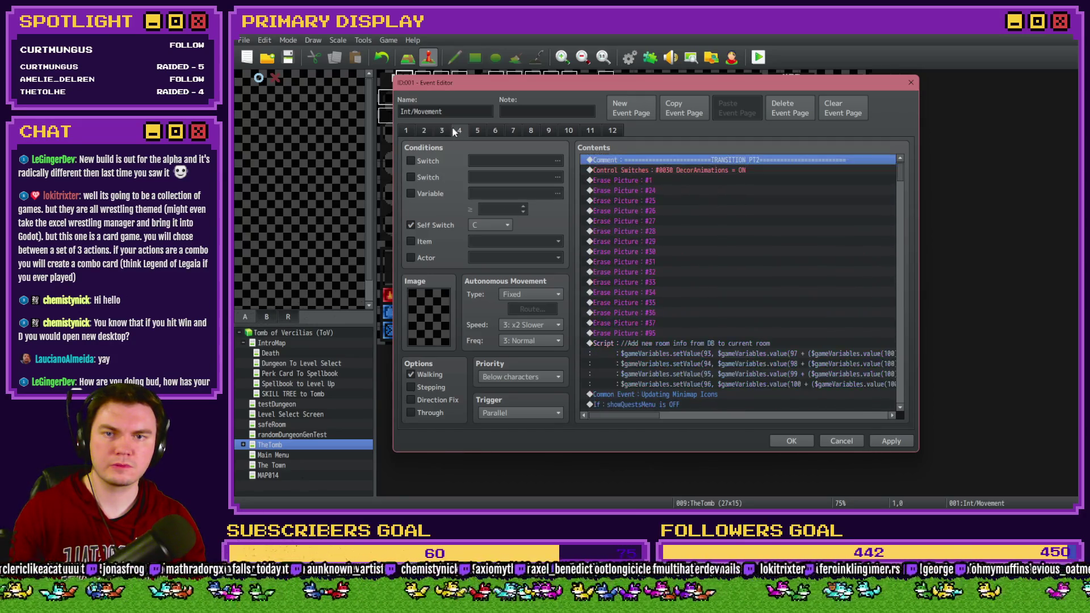
left_click(658, 191)
key("ctrl+c")
key("ctrl+v")
Change the duplicated command to Erase Picture #23 and save the event
double_click(673, 192)
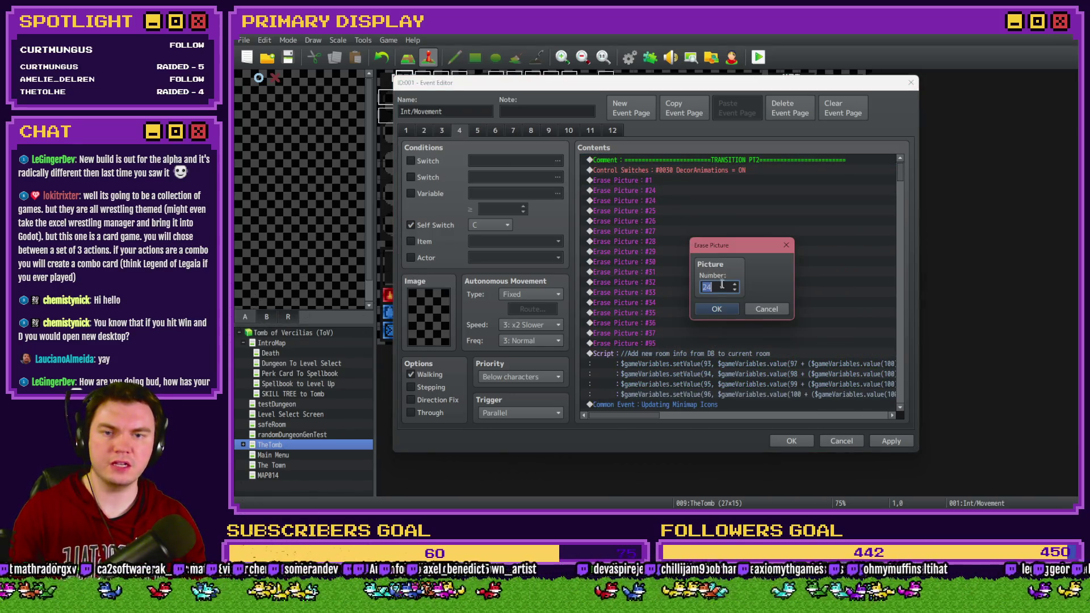
left_click(724, 312)
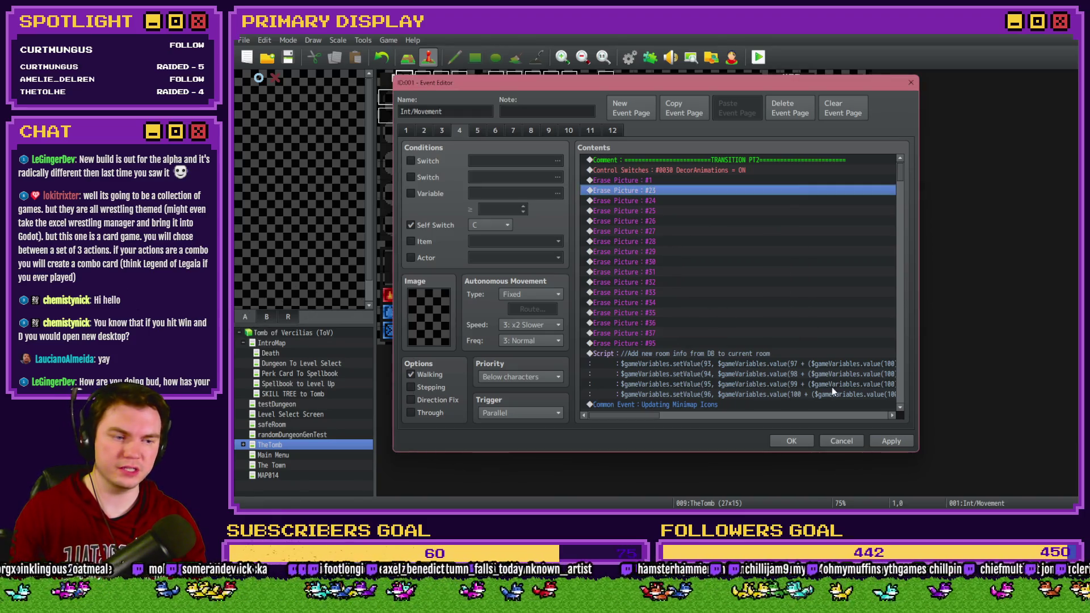
left_click(886, 438)
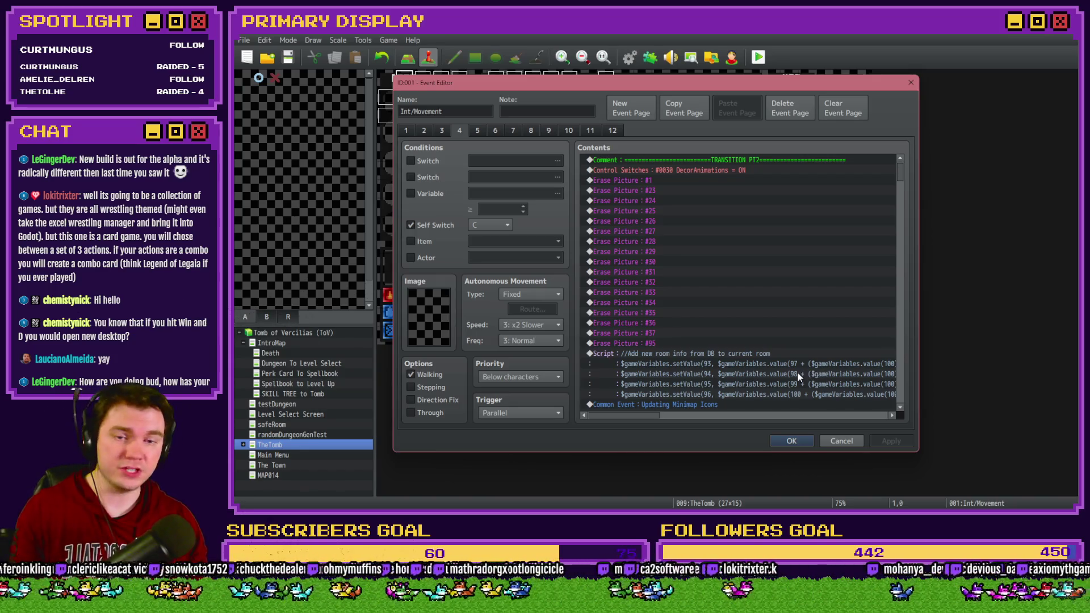
left_click(795, 442)
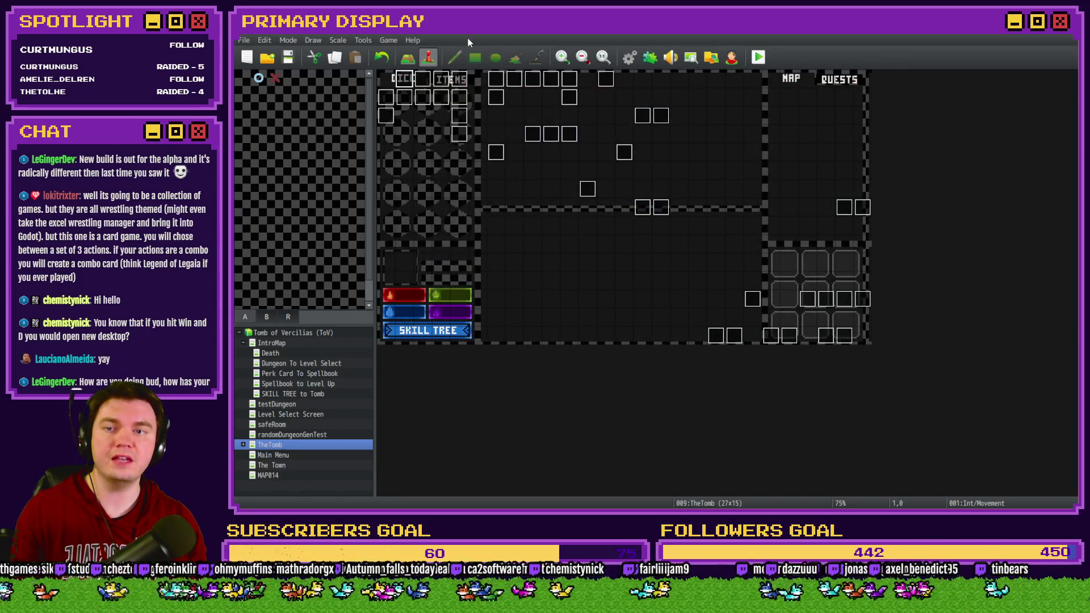
Start a playtest, pick the scroll perk card, and walk three cells to the glyph frame
left_click(766, 58)
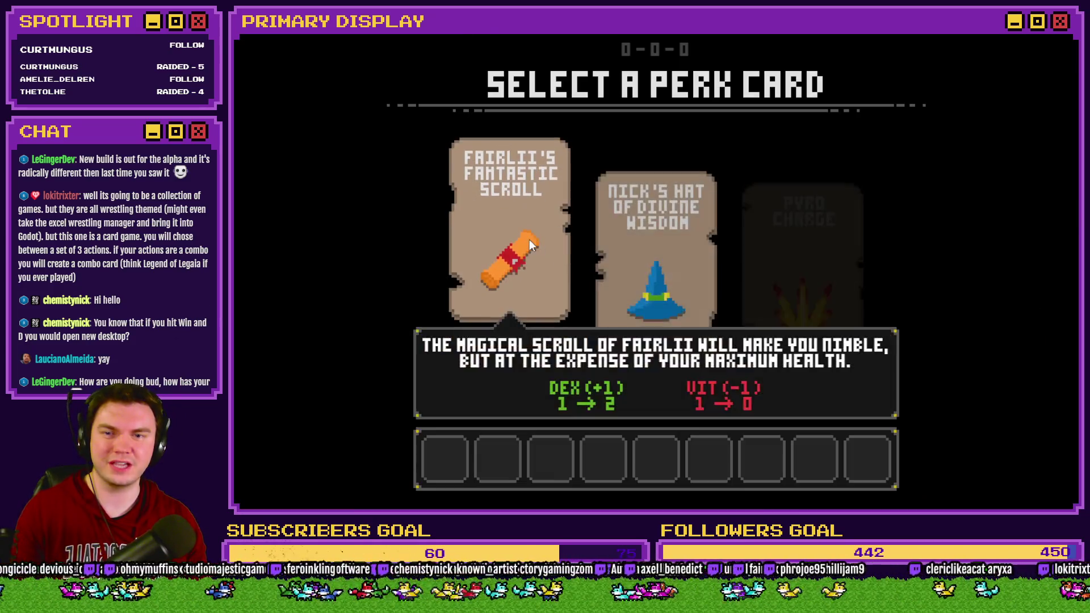
left_click(529, 239)
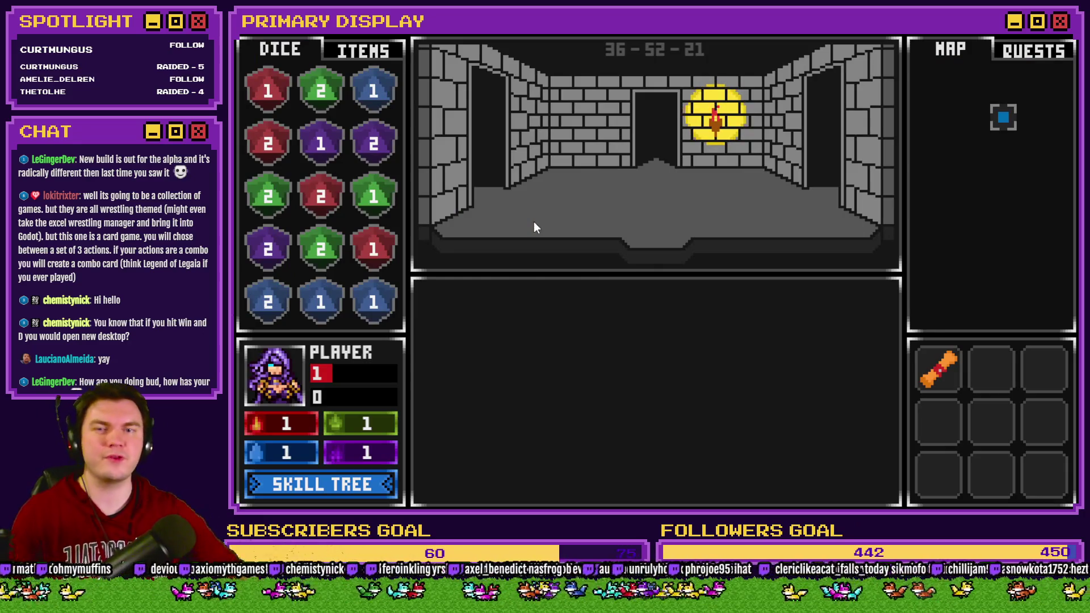
key("w")
key("w")
key("w")
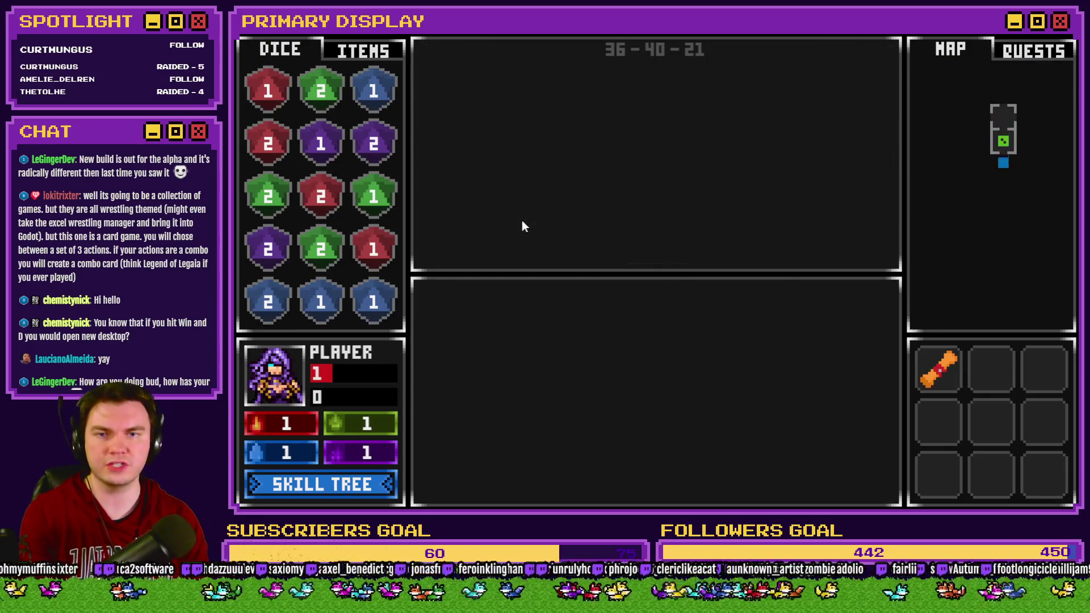
key("w")
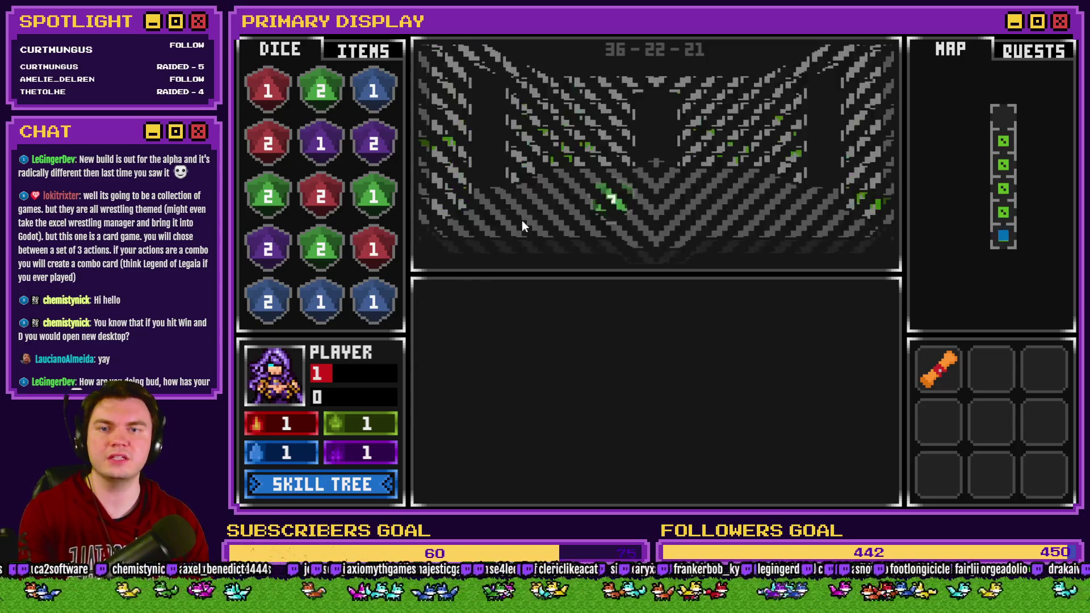
key("w")
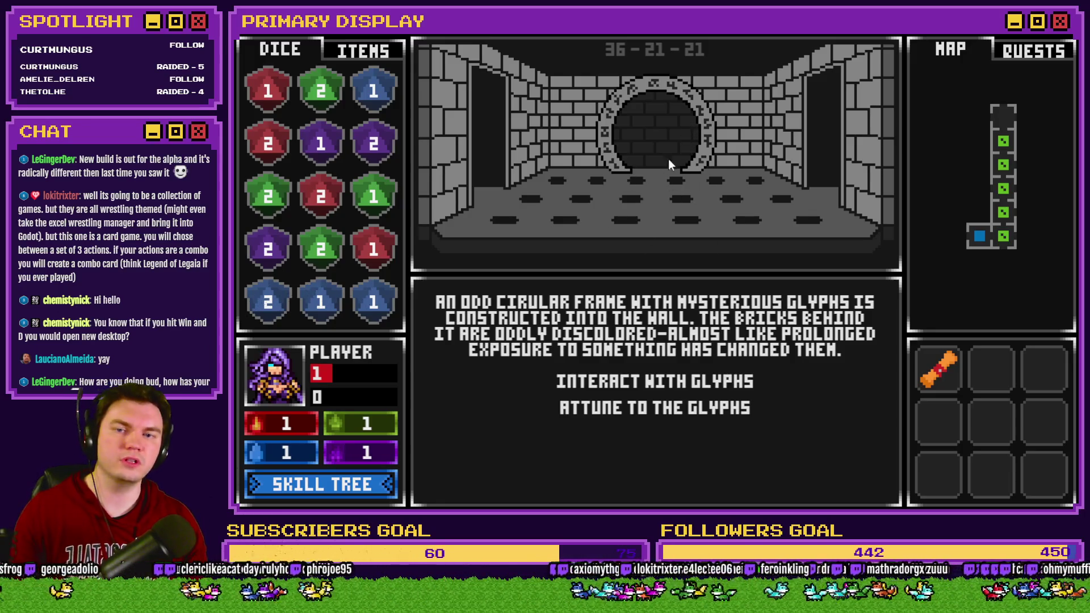
Take the purple orb from the inventory items and interact with the glyphs
left_click(350, 55)
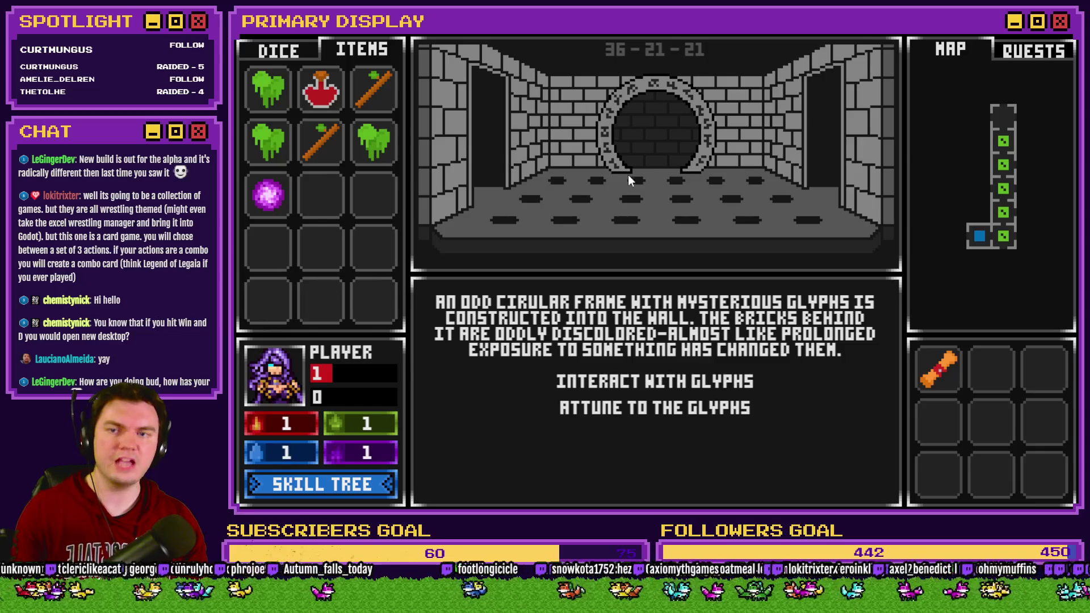
mouse_move(272, 203)
left_mouse_down()
mouse_move(449, 224)
mouse_move(657, 173)
mouse_move(578, 195)
left_mouse_up()
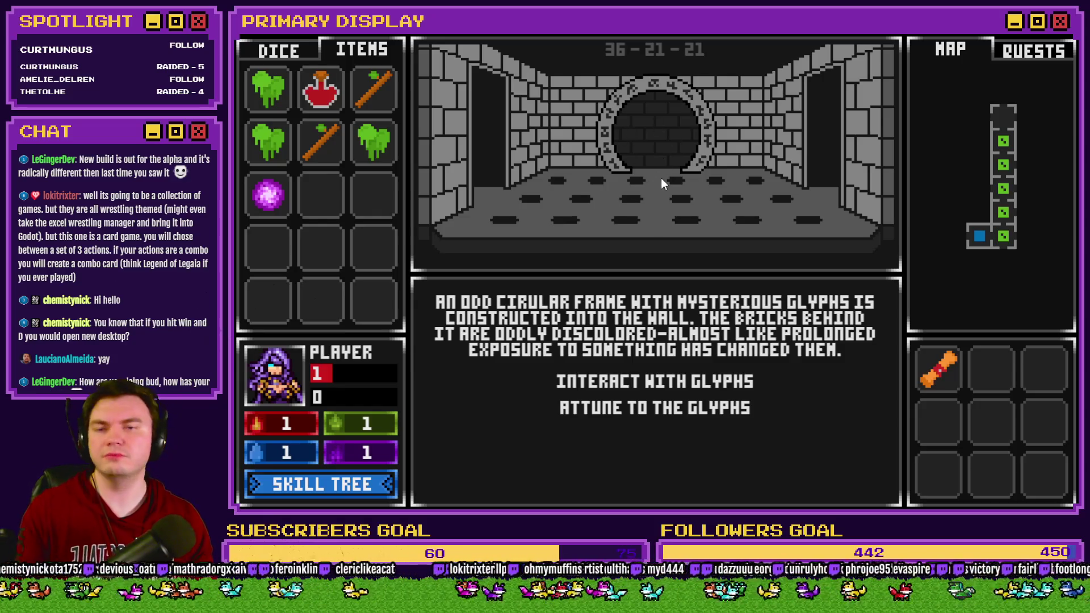
left_click(686, 379)
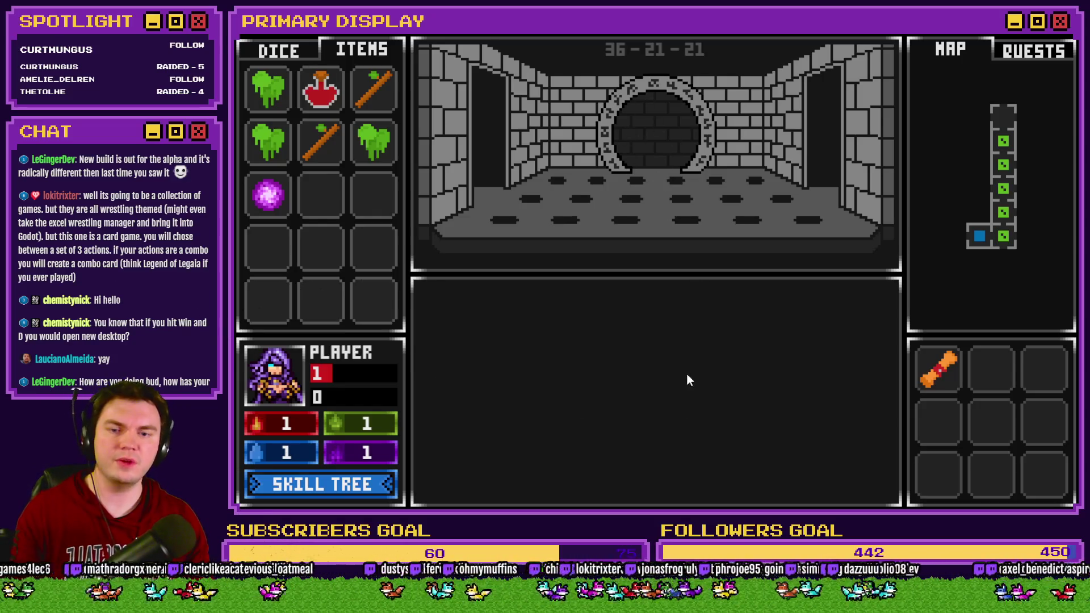
Rotate the rune wheel rings and place the purple orb to complete the portal path
left_click(689, 390)
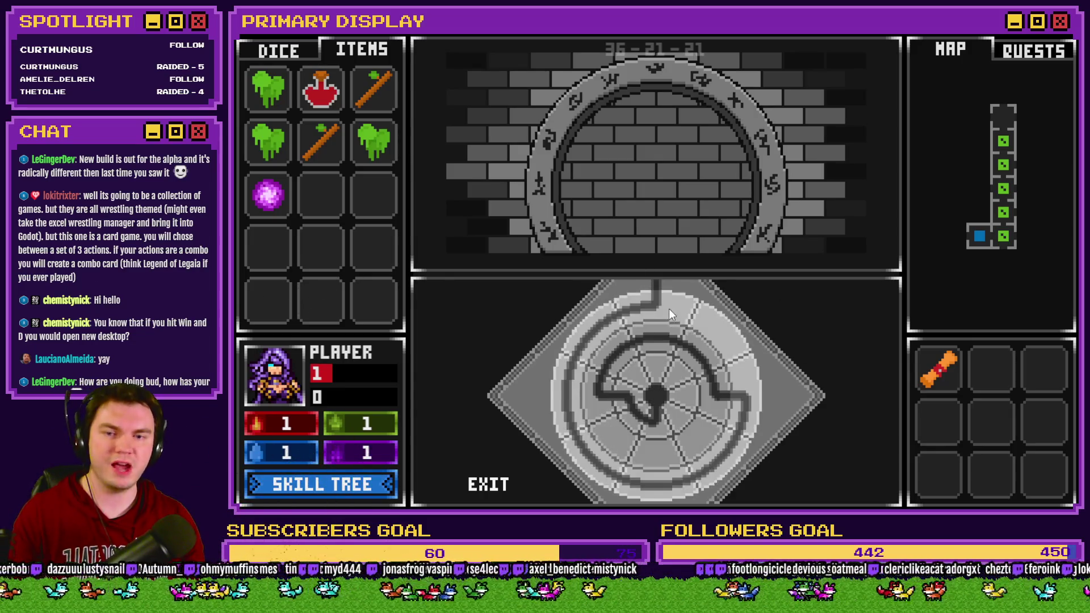
left_click(670, 313)
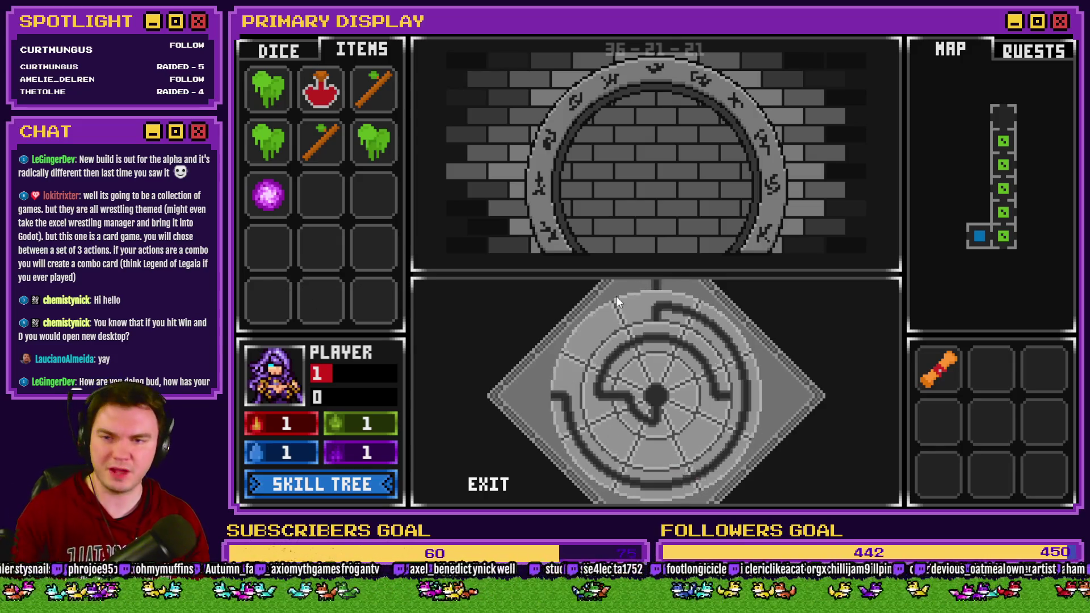
mouse_move(270, 198)
left_mouse_down()
mouse_move(377, 204)
mouse_move(652, 397)
mouse_move(642, 411)
left_mouse_up()
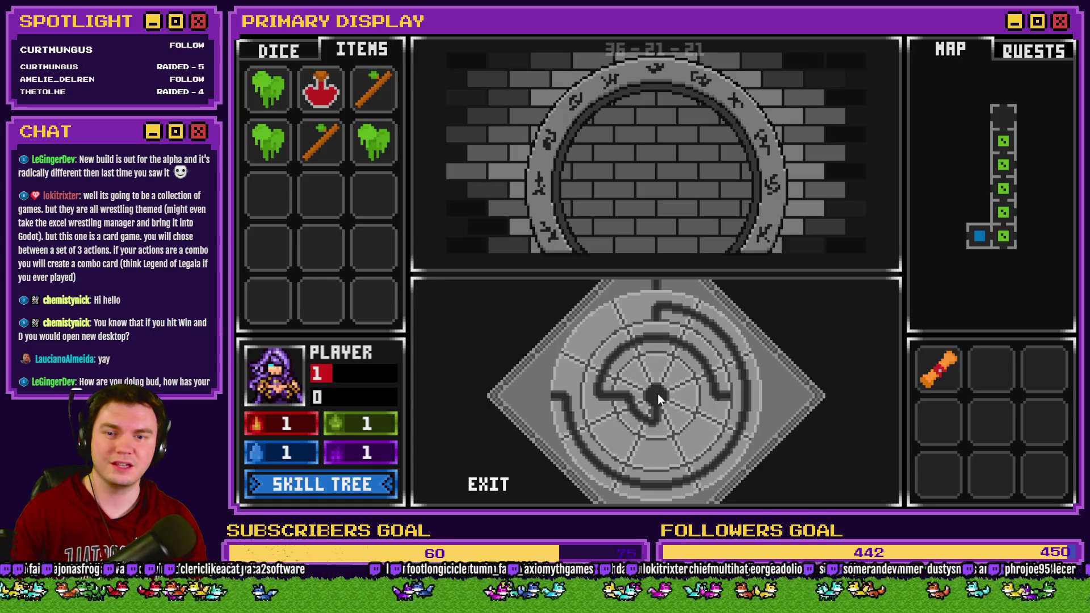
left_click(671, 323)
left_click(725, 368)
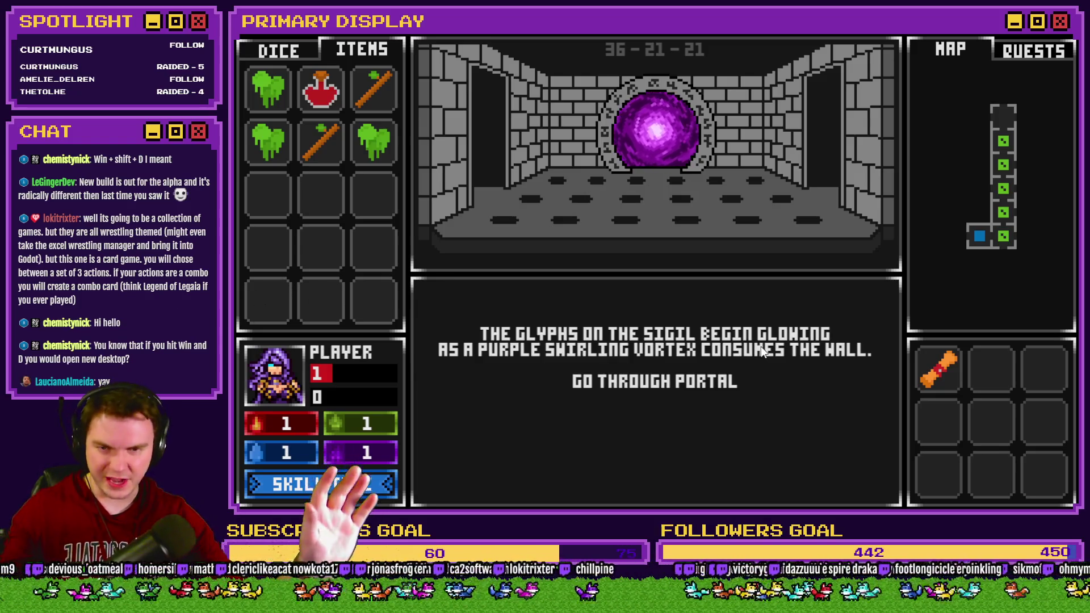
key("alt+Tab")
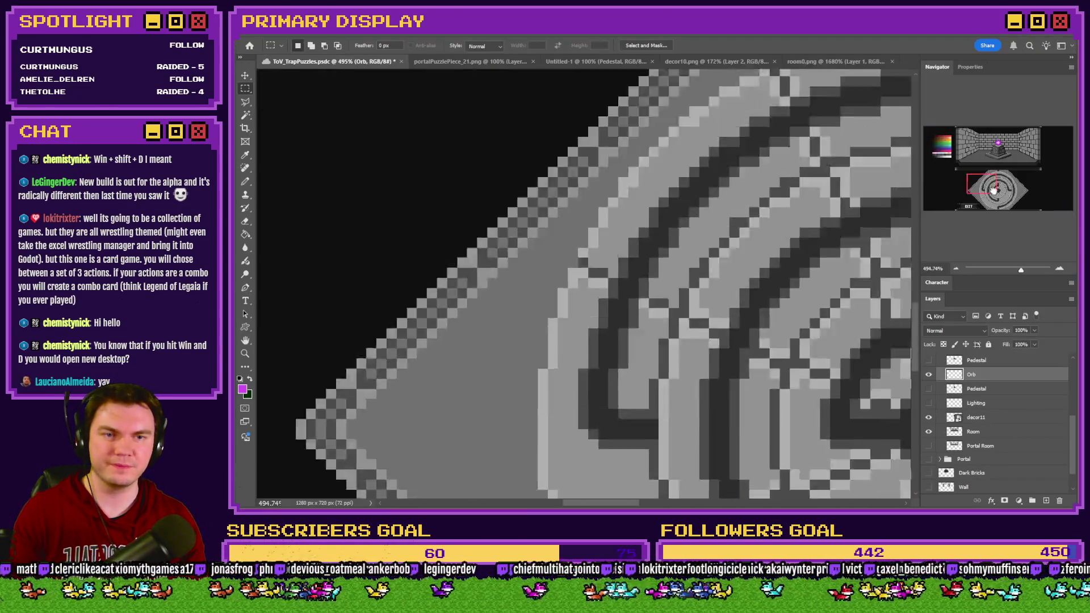
Find portalPuzzlePiece_21.png in the pictures folder and open it in Photoshop
left_click(994, 190)
key("alt+Tab")
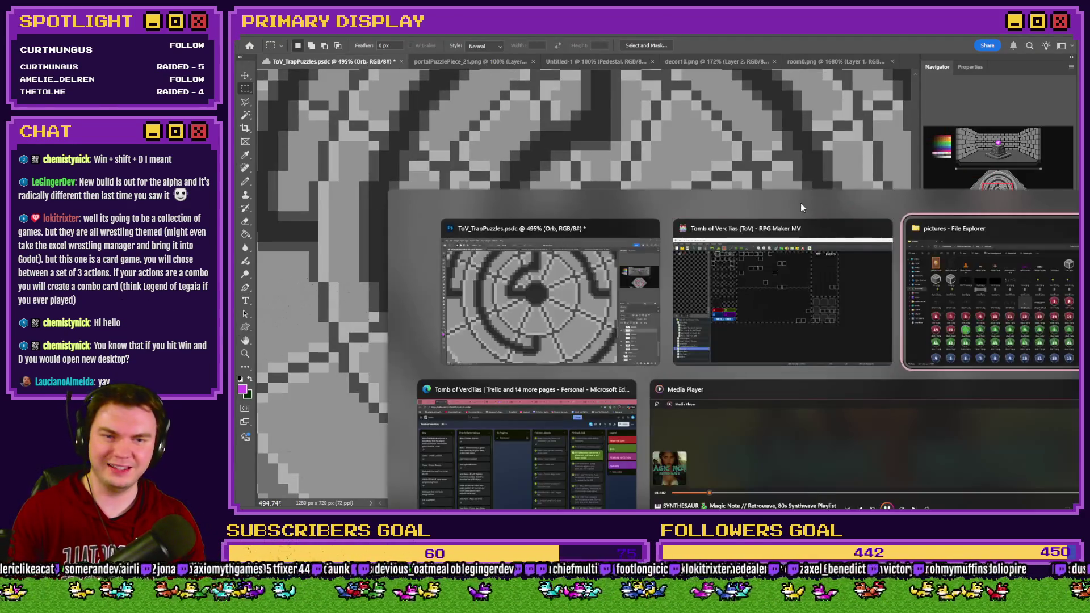
type("portal")
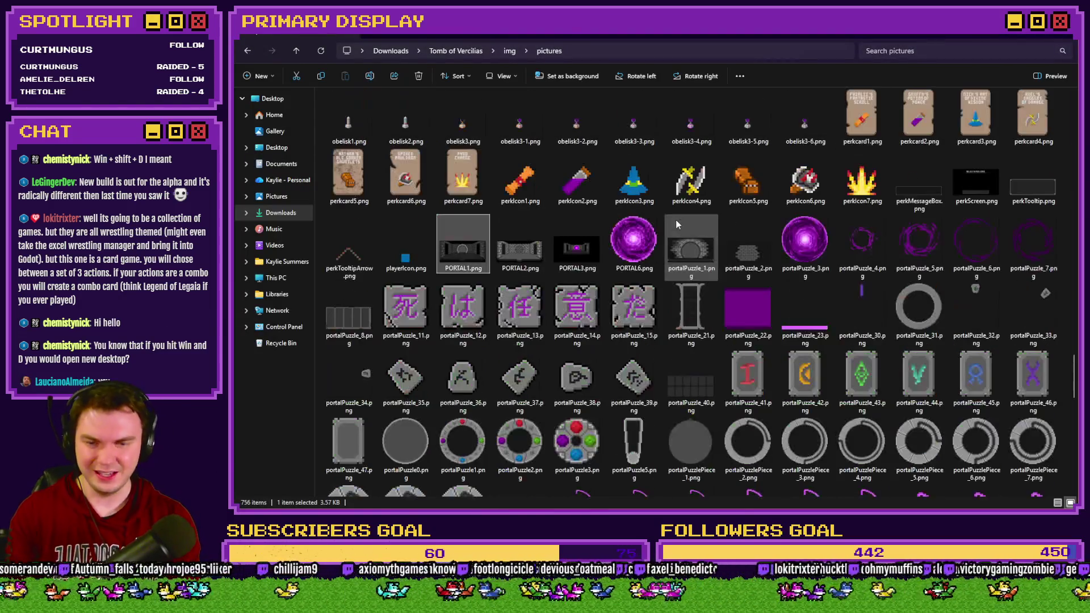
scroll(678, 227, "down", 3)
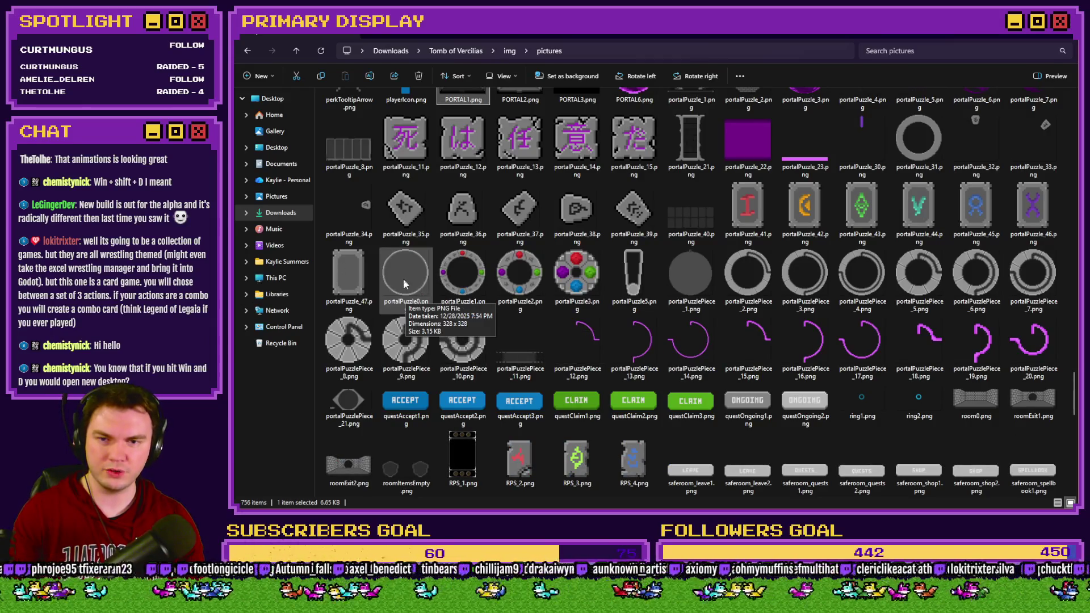
left_click(348, 403)
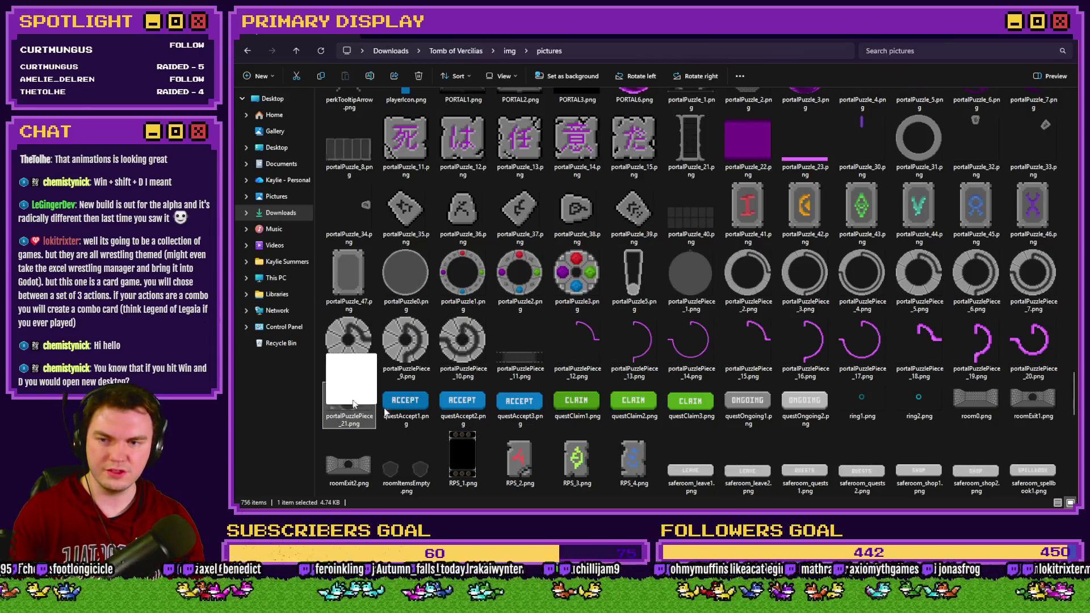
key("Return")
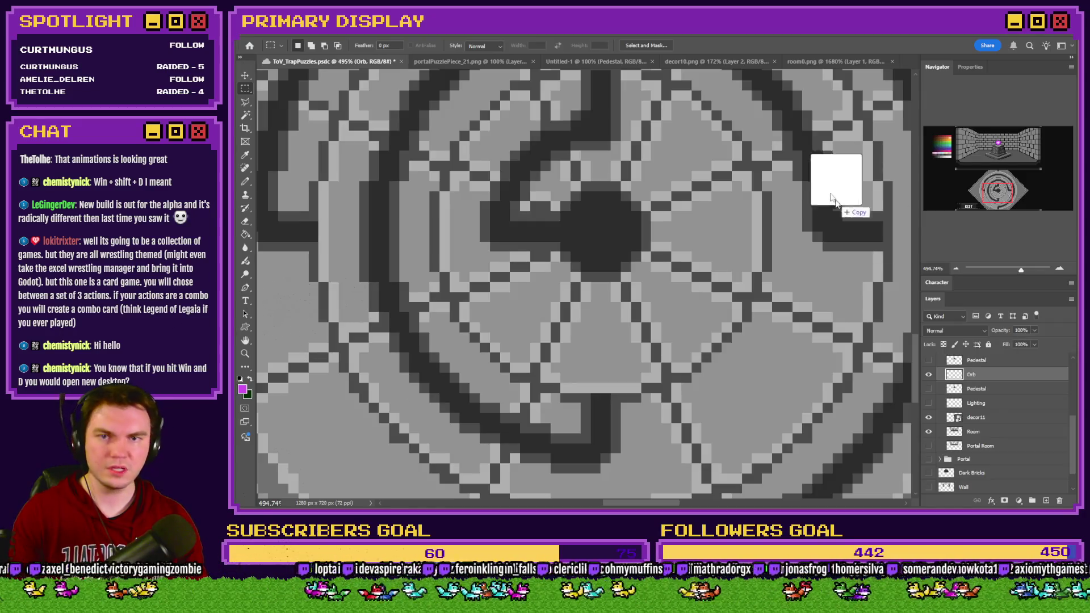
scroll(578, 250, "up", 3)
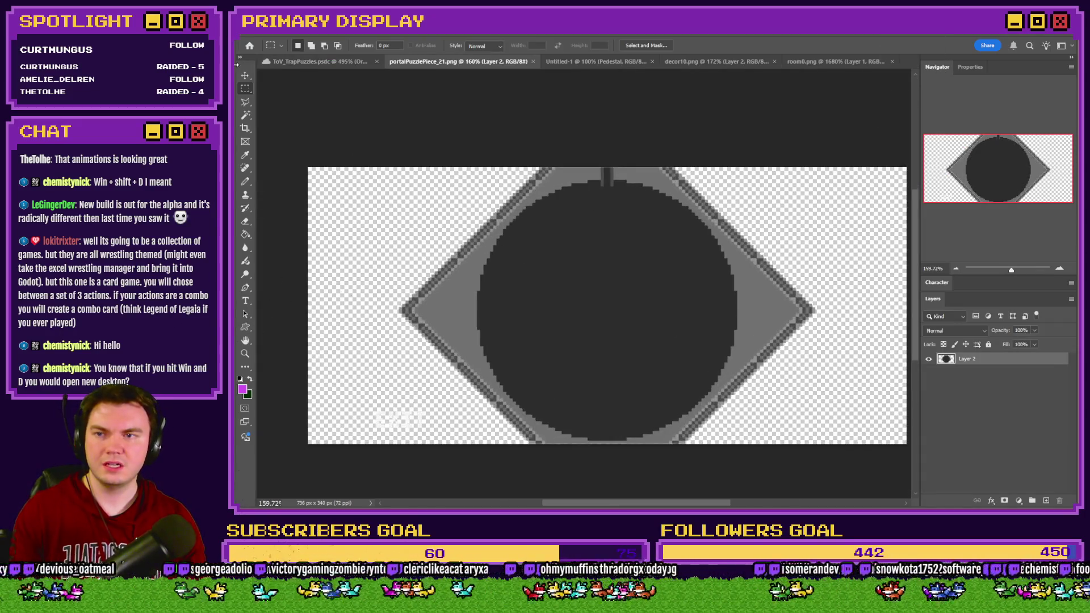